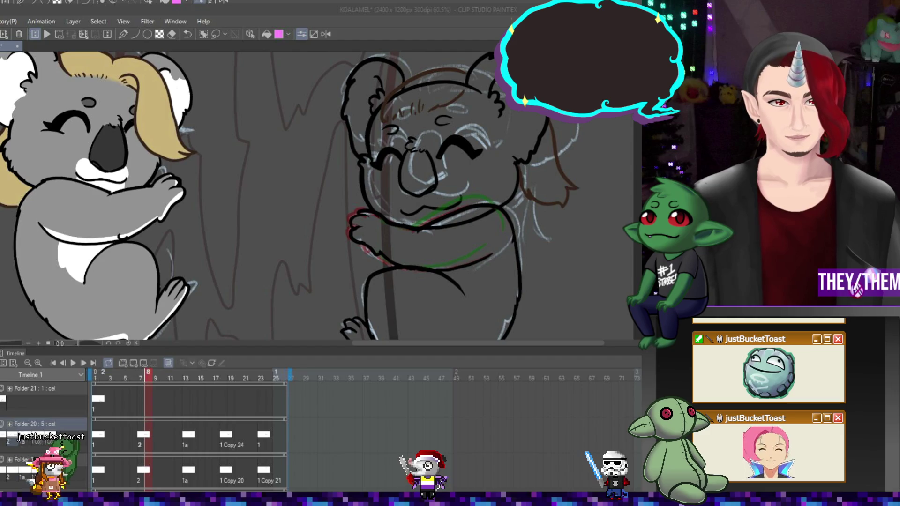
- Play the koala animation from frame 7 and stop it again
left_click(8, 434)
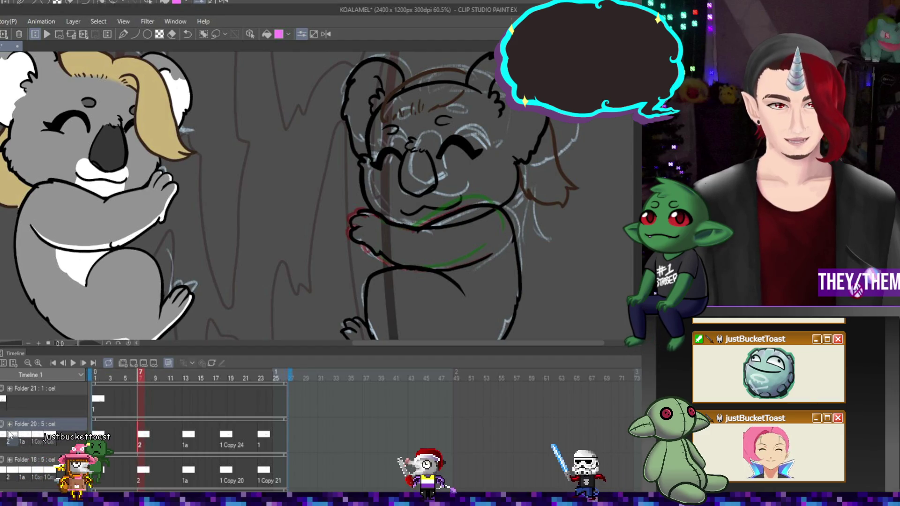
left_click(72, 363)
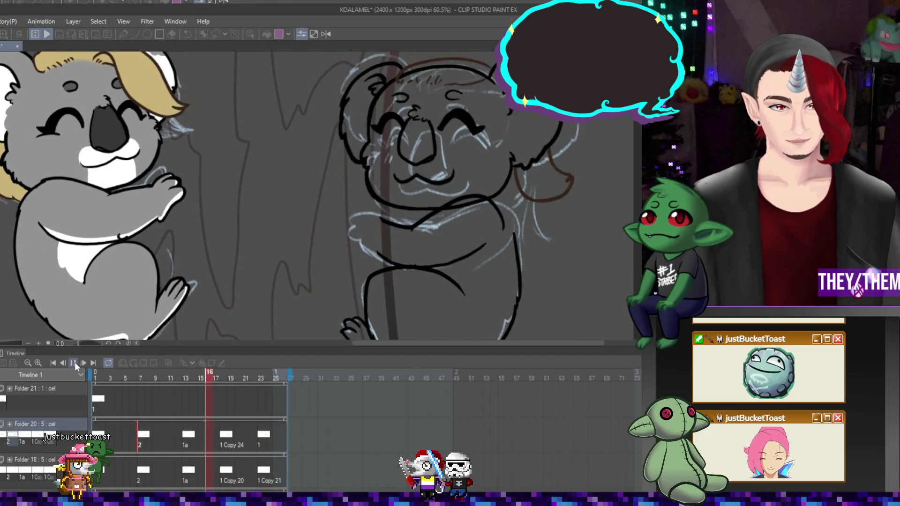
left_click(73, 363)
- Show frame 13 of the second koala's hug and zoom the canvas to 80.7%
left_click(139, 440)
left_click(186, 435)
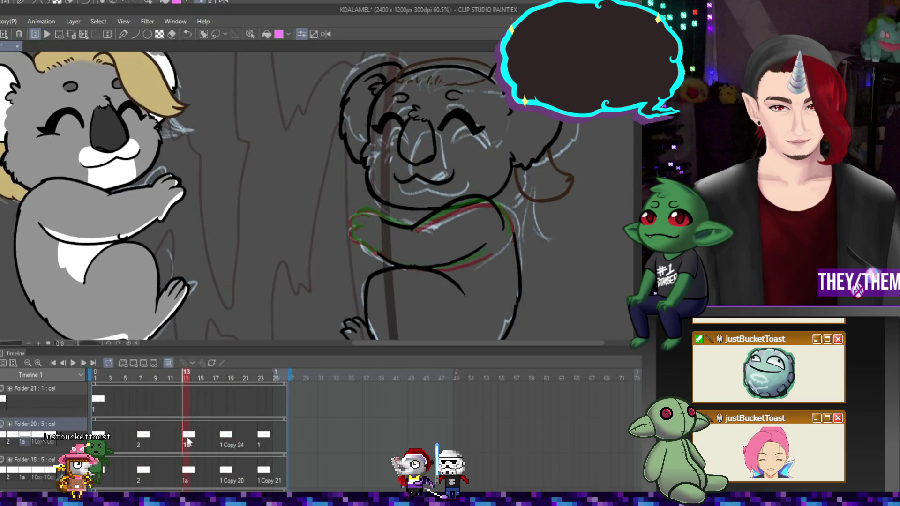
scroll(350, 278, "up", 2)
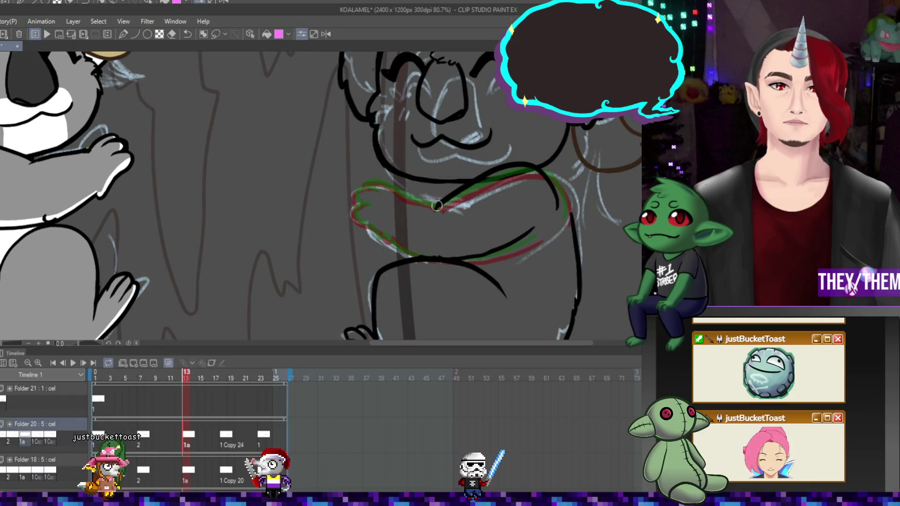
- Ink the second koala's arm curving around the trunk on frame 13, then show frame 18
mouse_move(437, 206)
left_mouse_down()
mouse_move(361, 197)
mouse_move(357, 209)
left_mouse_up()
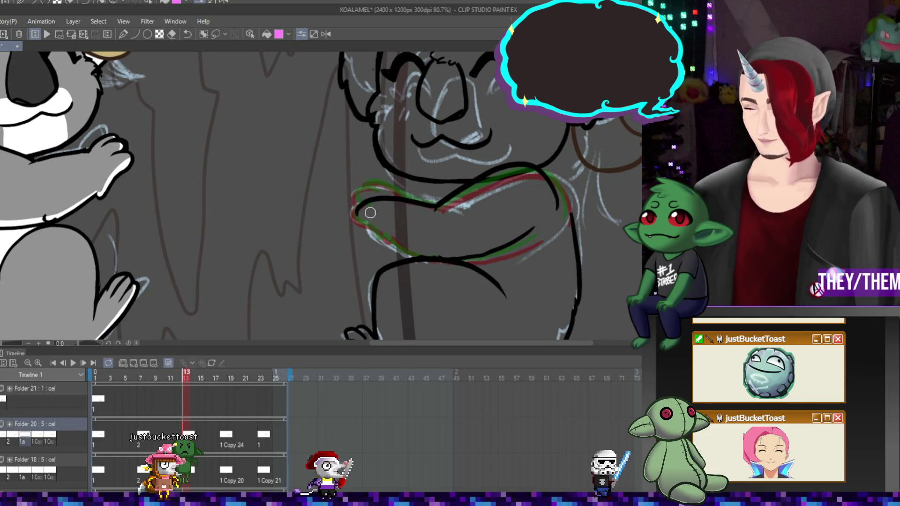
mouse_move(362, 214)
left_mouse_down()
mouse_move(369, 237)
mouse_move(393, 245)
left_mouse_up()
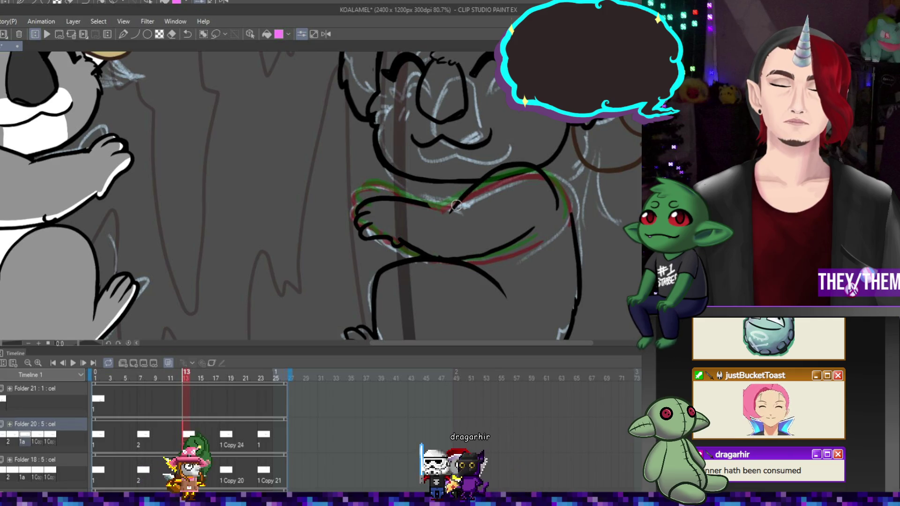
left_click_drag(452, 215, 453, 208)
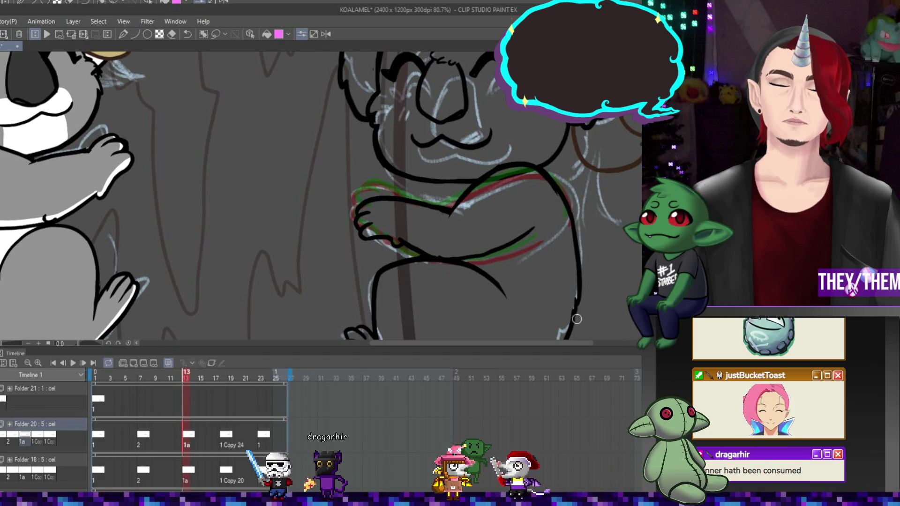
left_click(222, 440)
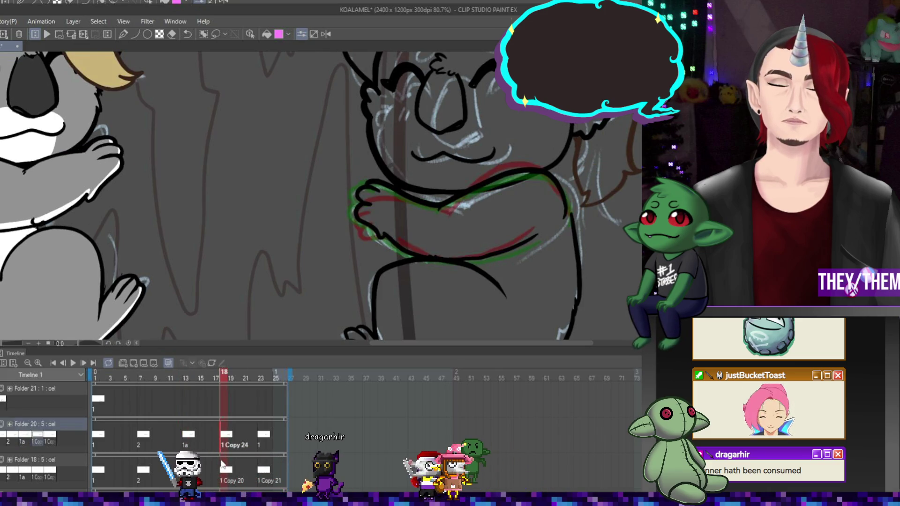
key("ctrl+z")
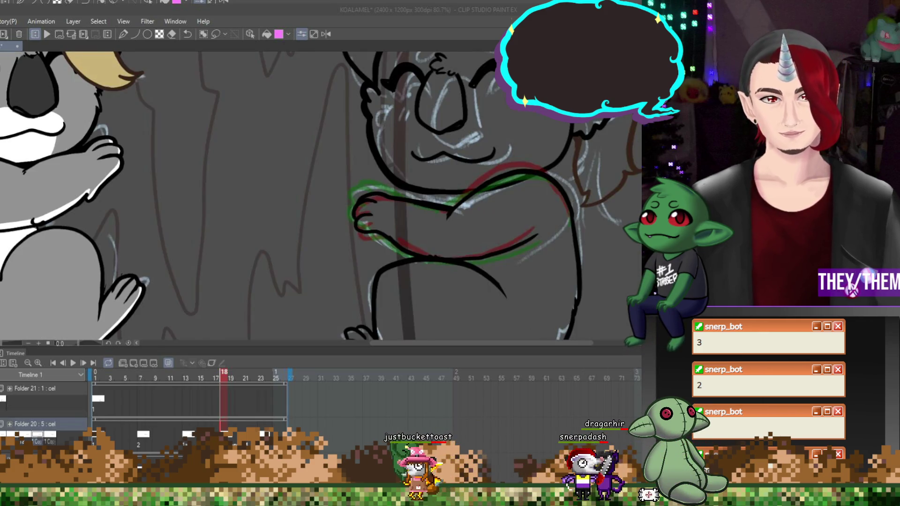
- Play the zoomed-out hug animation, briefly hiding and restoring the red sketch lines
scroll(492, 265, "down", 1)
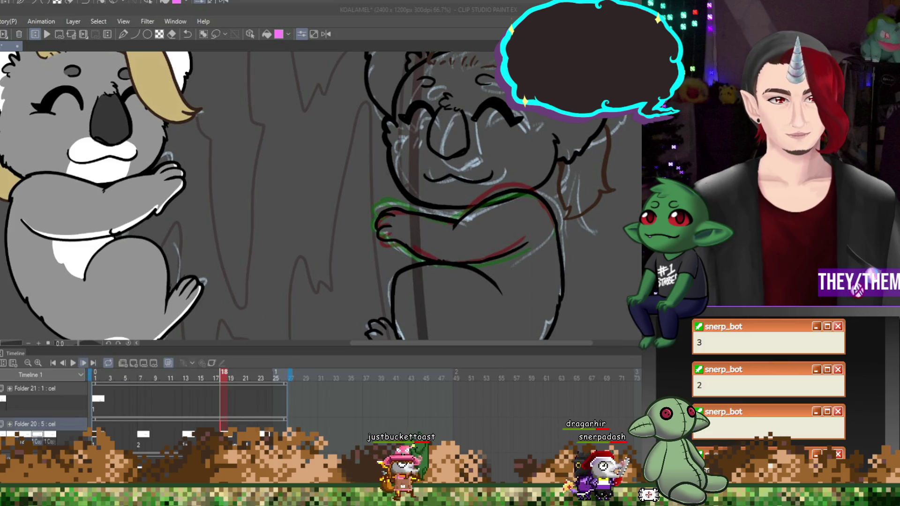
left_click(73, 363)
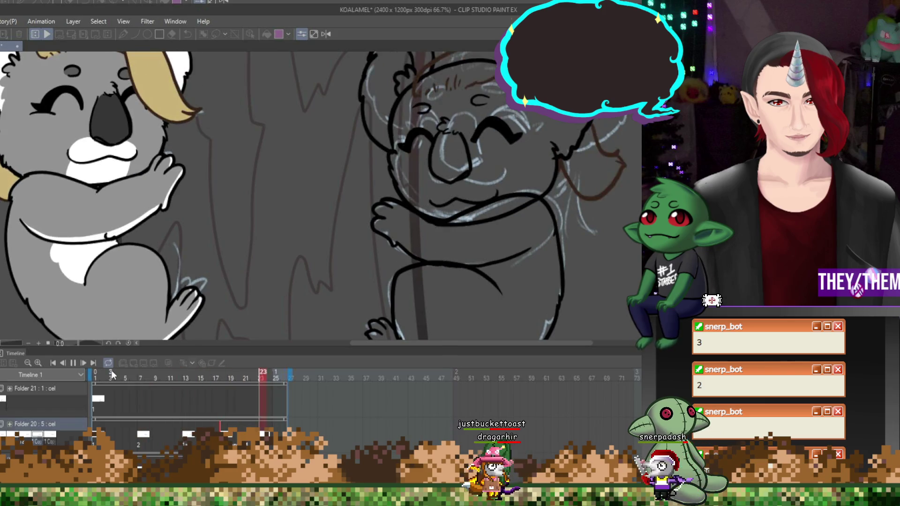
scroll(507, 316, "down", 1)
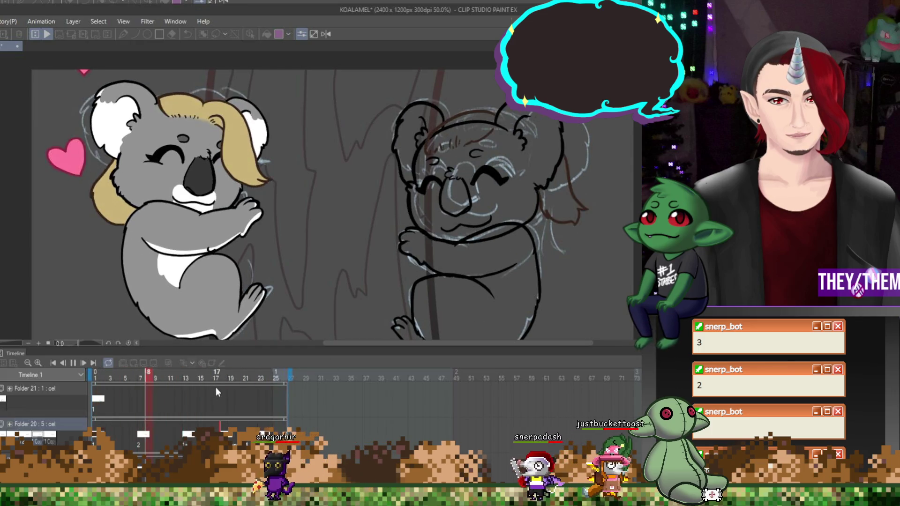
key("Return")
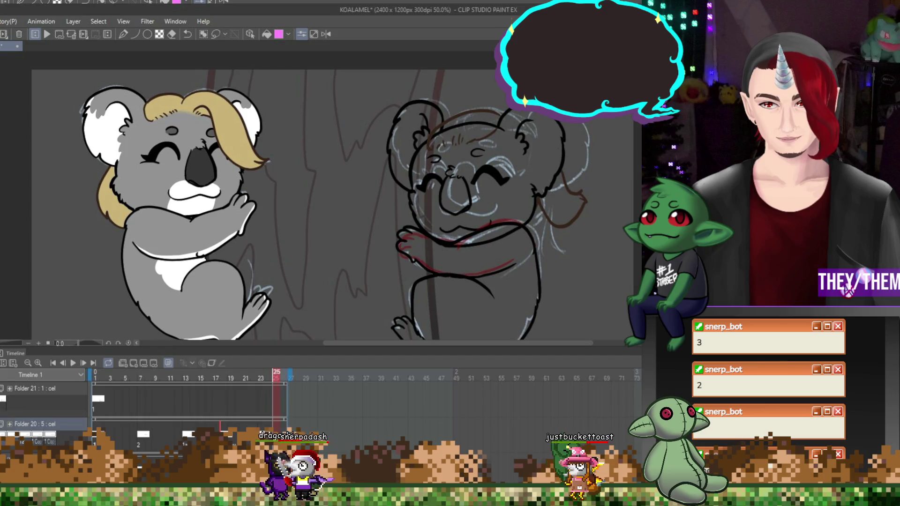
key("ctrl+z")
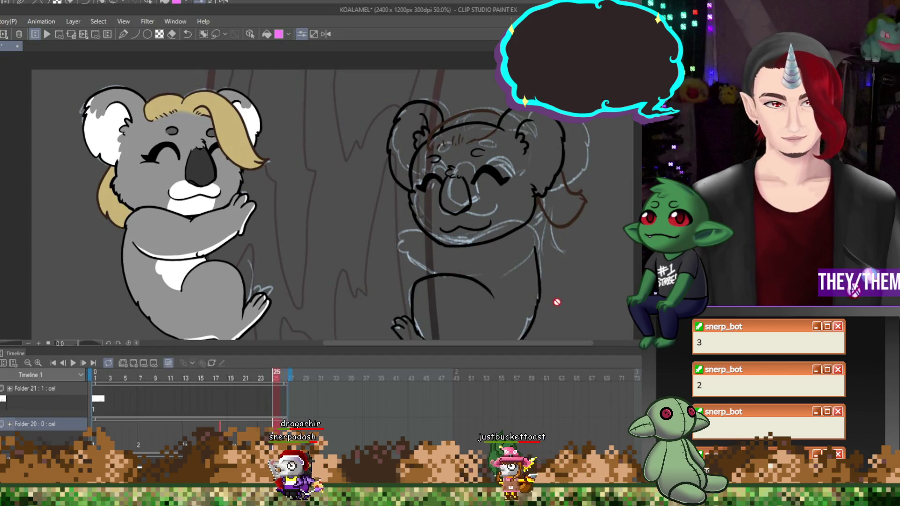
key("ctrl+y")
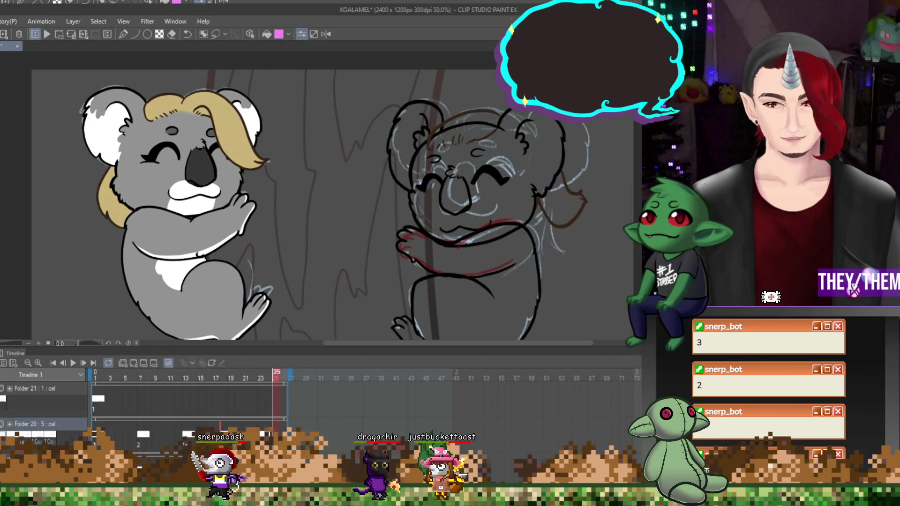
key("Return")
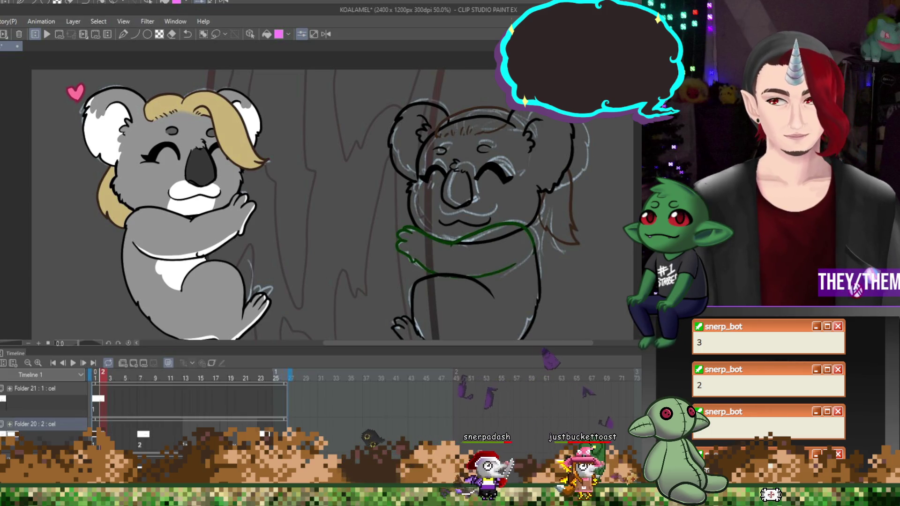
- Step back to frame 13, then frame 7, of the second koala's hug
left_click(187, 434)
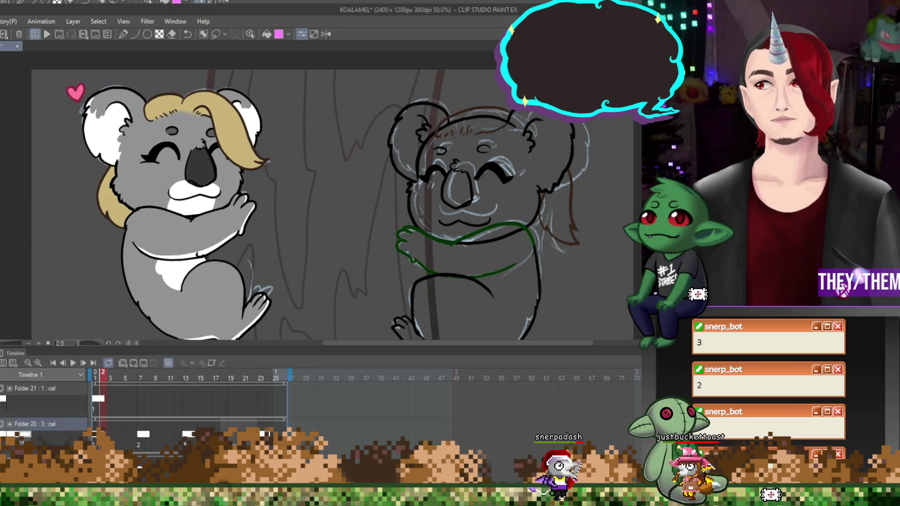
left_click(186, 441)
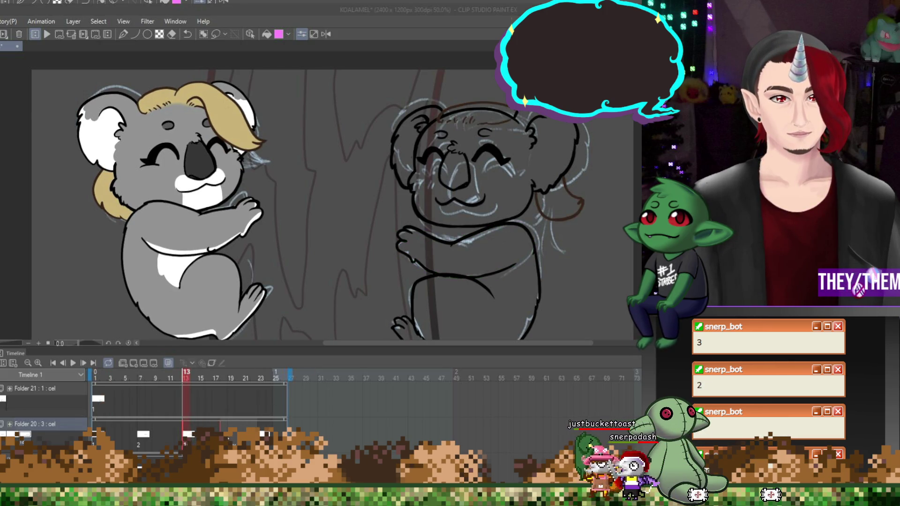
left_click(439, 202)
left_click(143, 436)
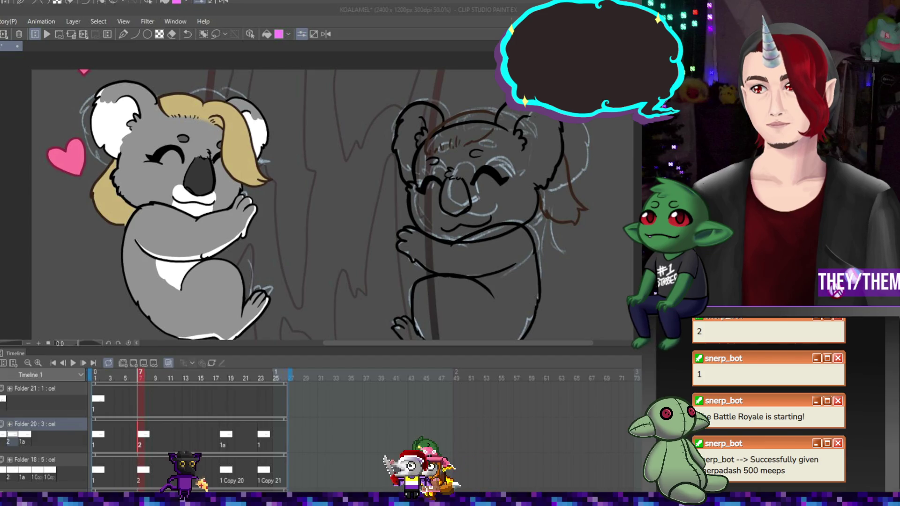
- Fit the canvas in view and try, then cancel, a transform of the koala's arms
key("ctrl+minus")
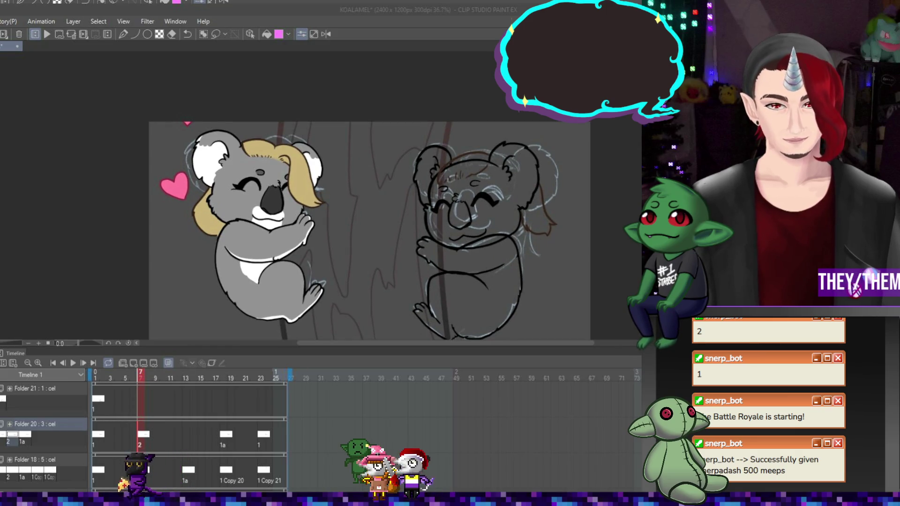
scroll(462, 246, "up", 5)
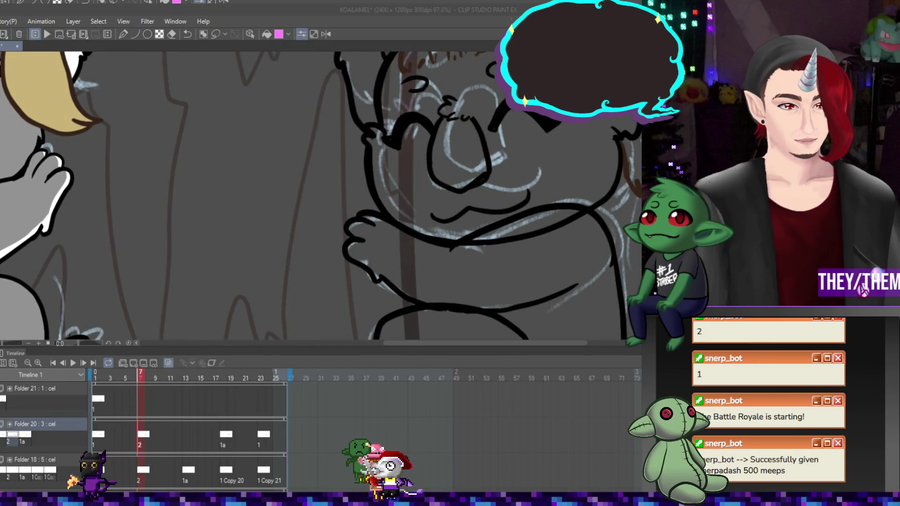
left_click(387, 210)
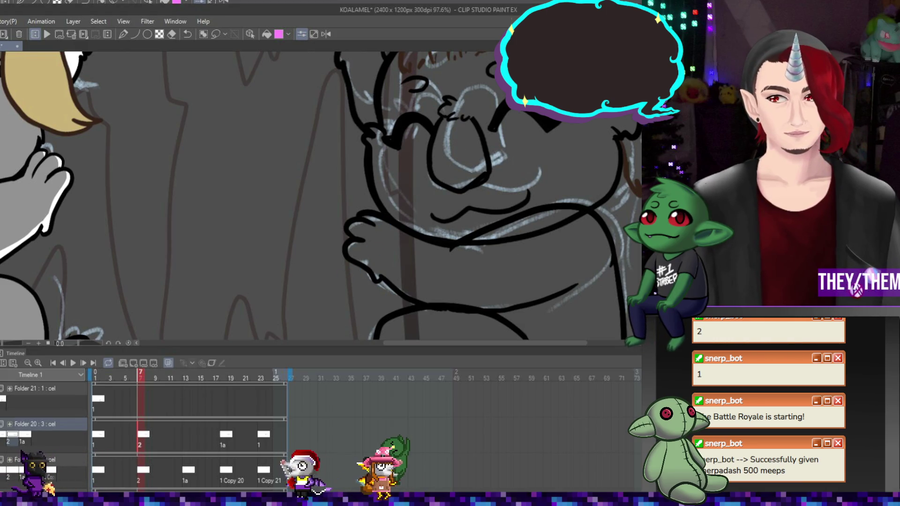
key("ctrl+t")
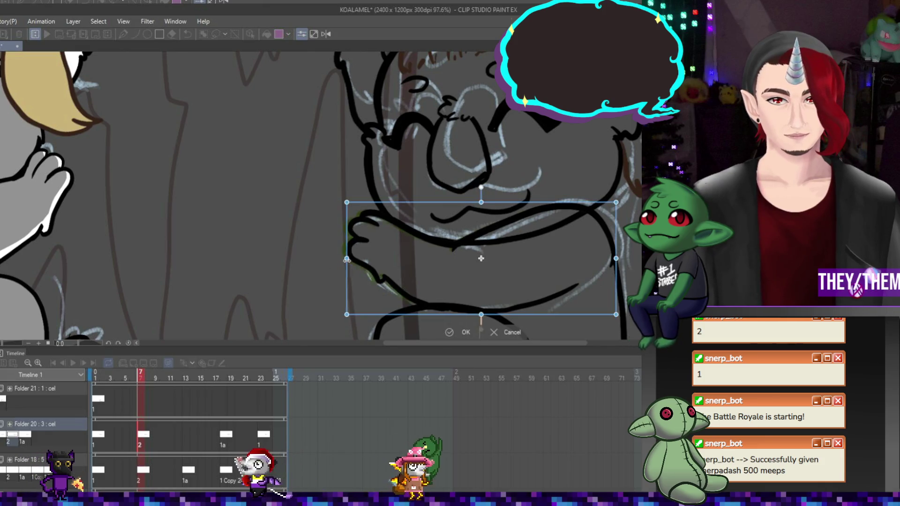
key("Return")
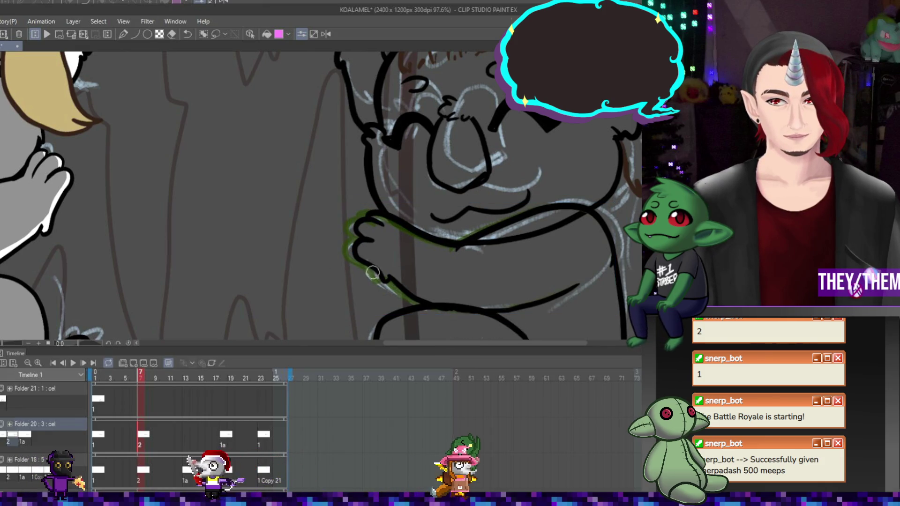
- Squeeze the koala's arms narrower from the left on frame 18 and play back to check
left_click(226, 433)
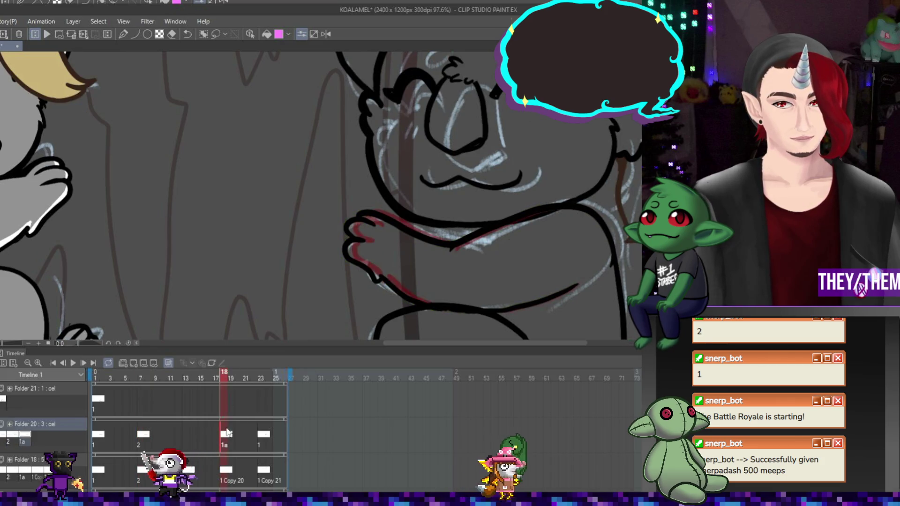
key("ctrl+t")
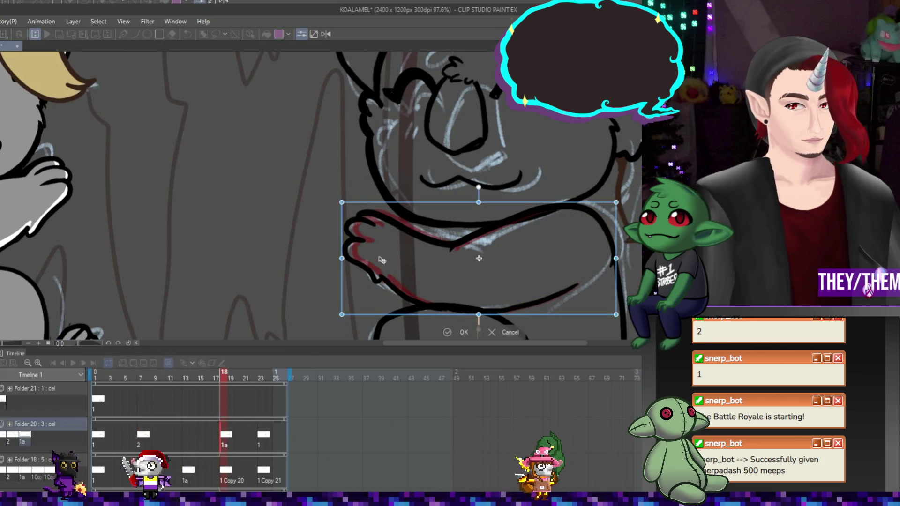
left_click_drag(340, 258, 356, 258)
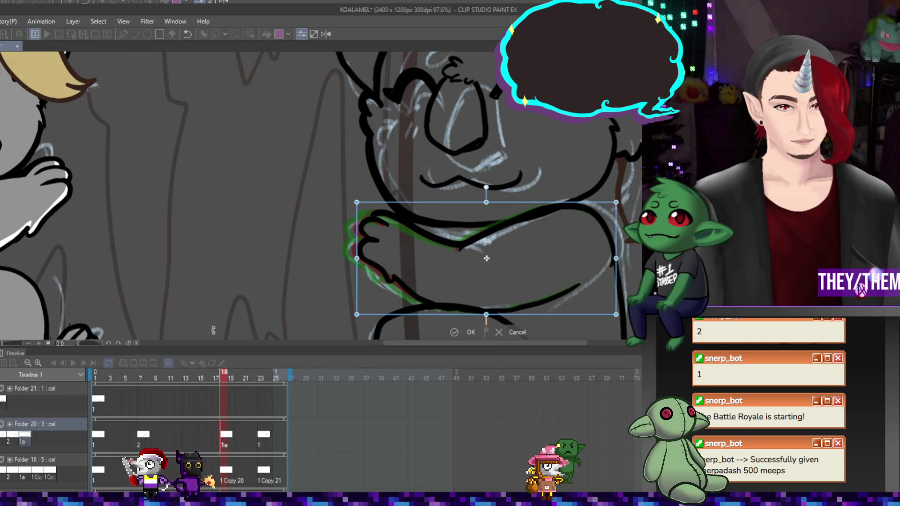
key("Return")
scroll(277, 282, "down", 1)
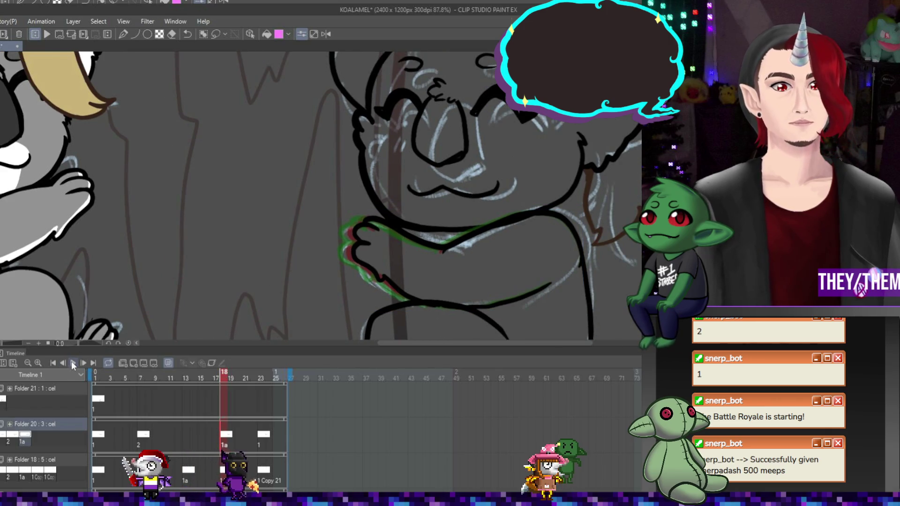
left_click(72, 364)
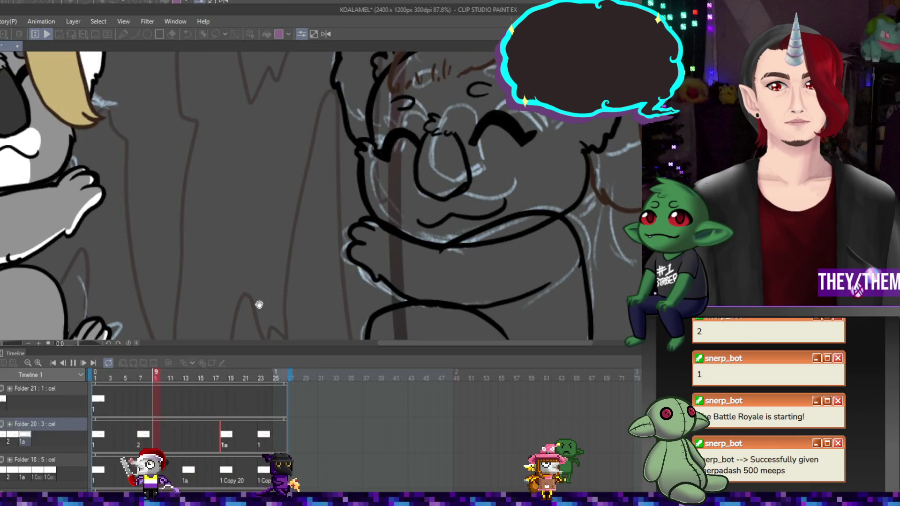
left_click(73, 363)
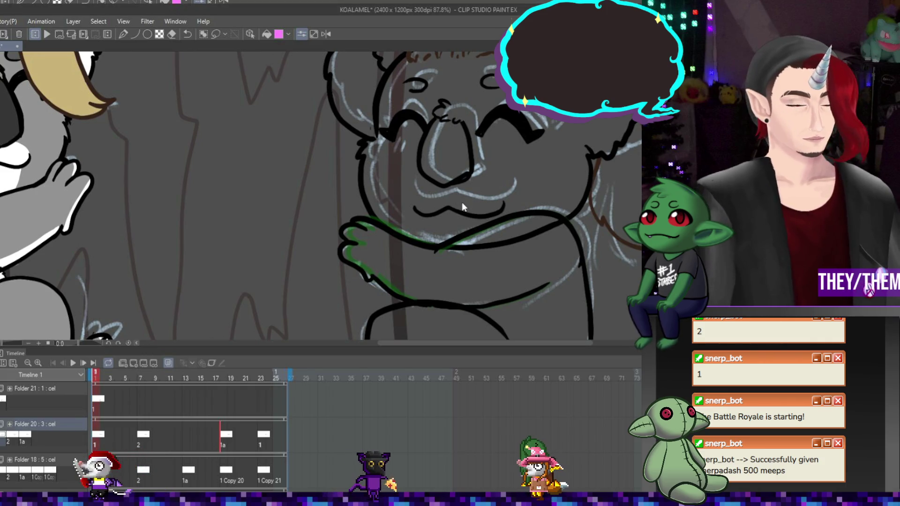
- Create a new cel 1b and assign it to frame 18
left_click(225, 440)
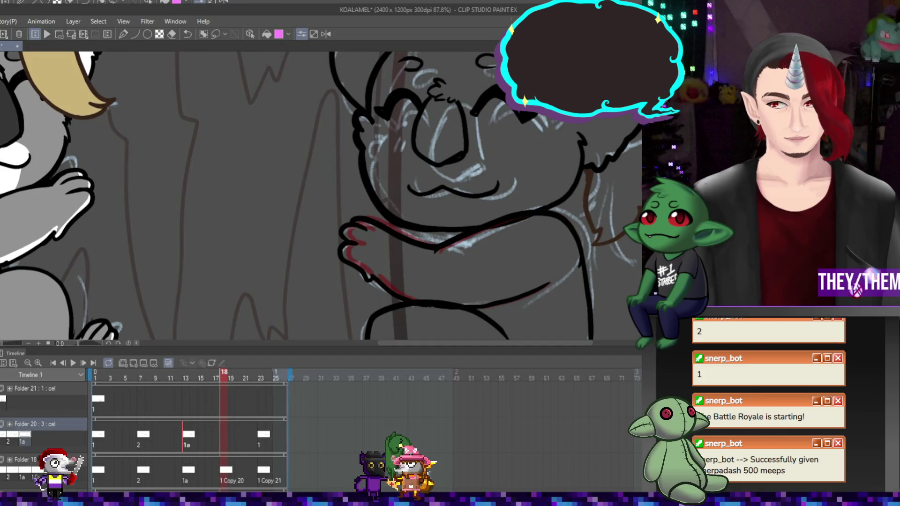
key("ctrl+shift+alt+n")
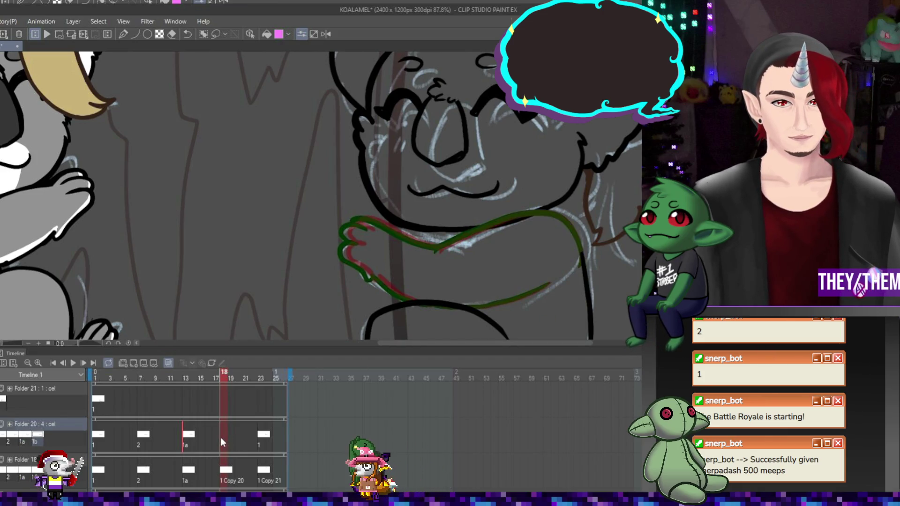
left_click(219, 437)
left_click(224, 436)
key("ctrl+shift+alt+n")
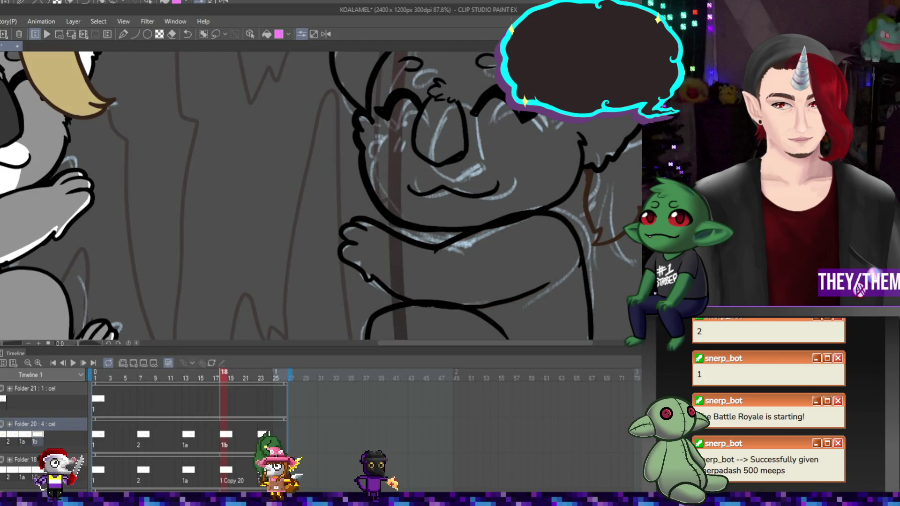
- On frame 13, narrow the arm from the left, tilt it counterclockwise and nudge it up
scroll(375, 243, "down", 1)
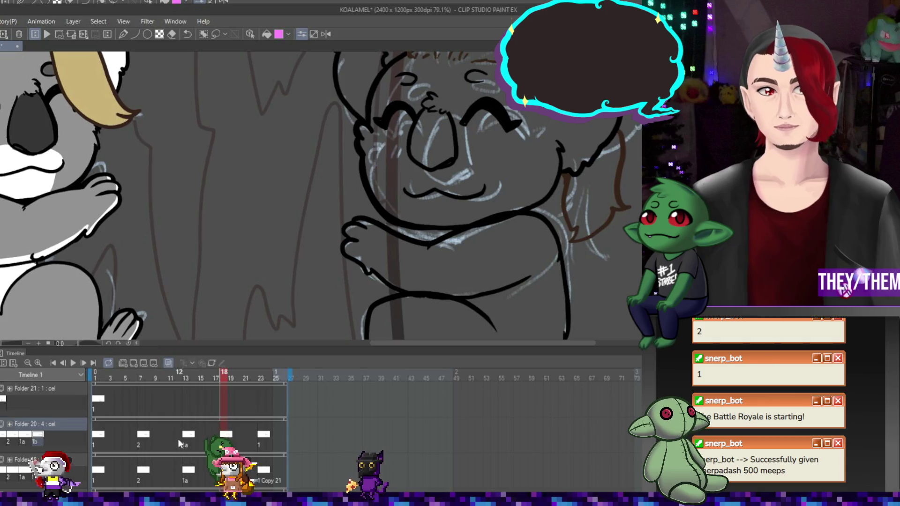
left_click(185, 436)
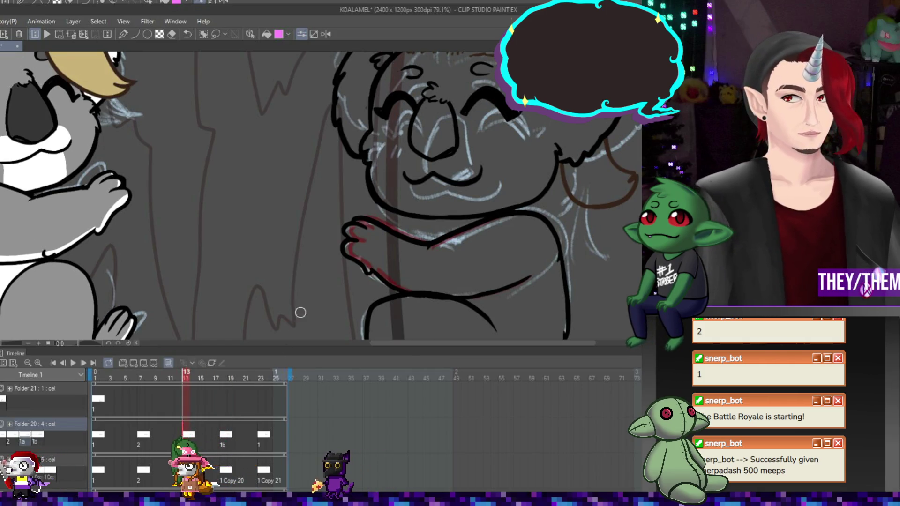
key("ctrl+t")
left_click_drag(340, 255, 351, 255)
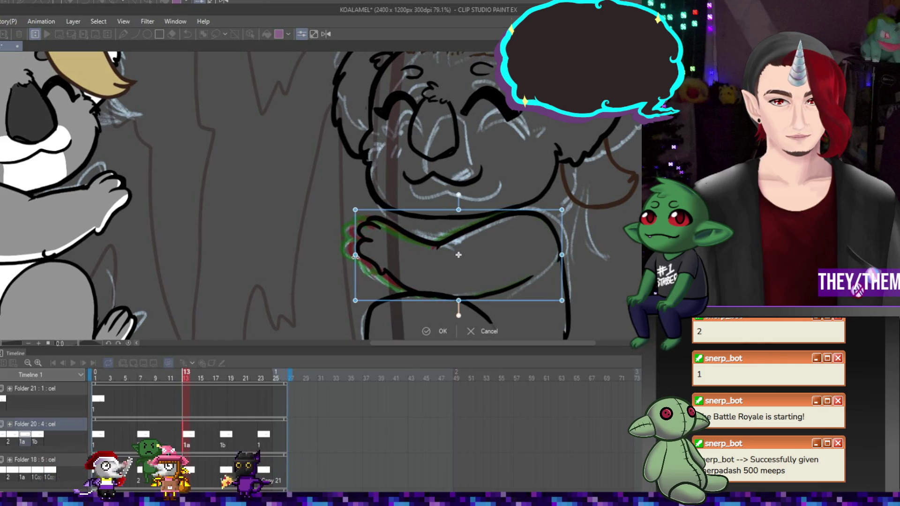
left_click_drag(590, 274, 592, 264)
left_click_drag(539, 254, 538, 251)
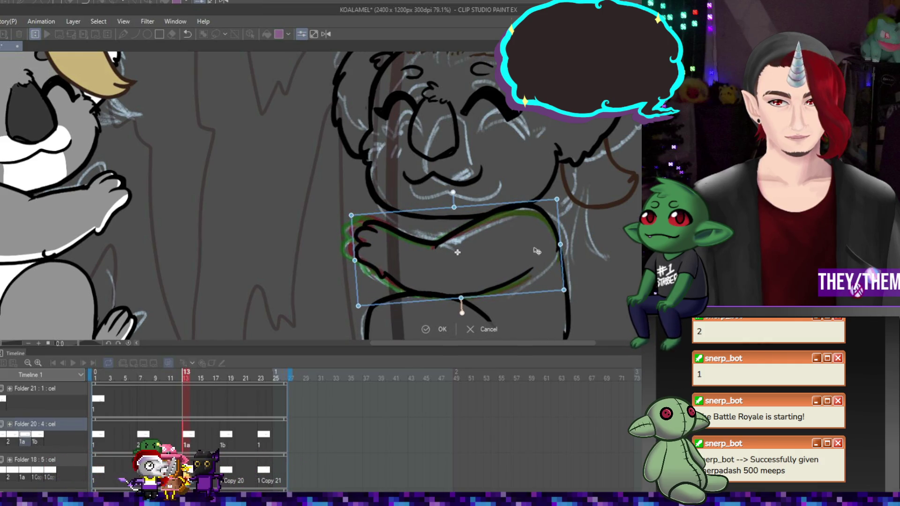
left_click(443, 328)
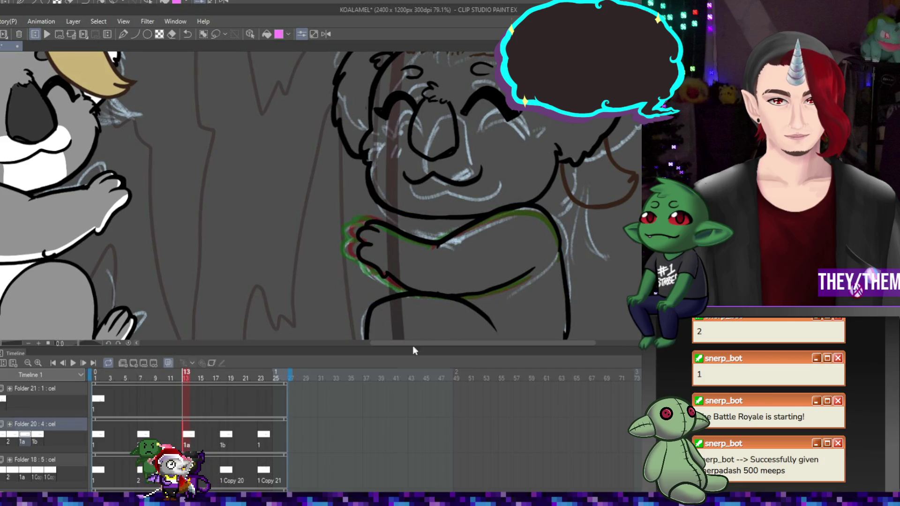
- On the 1b drawing at frame 18, narrow the arm and rotate it counterclockwise, then preview
left_click(224, 437)
key("ctrl+t")
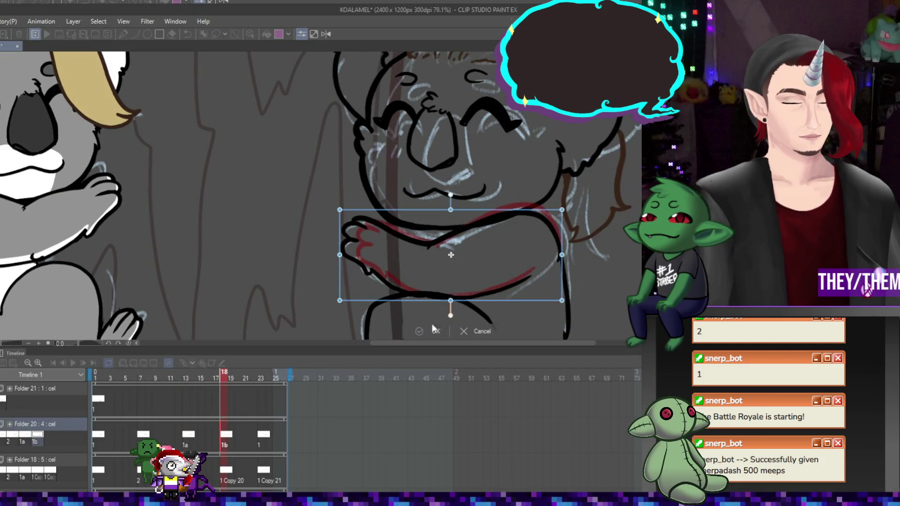
left_click_drag(343, 256, 350, 256)
left_click_drag(609, 272, 614, 264)
key("Return")
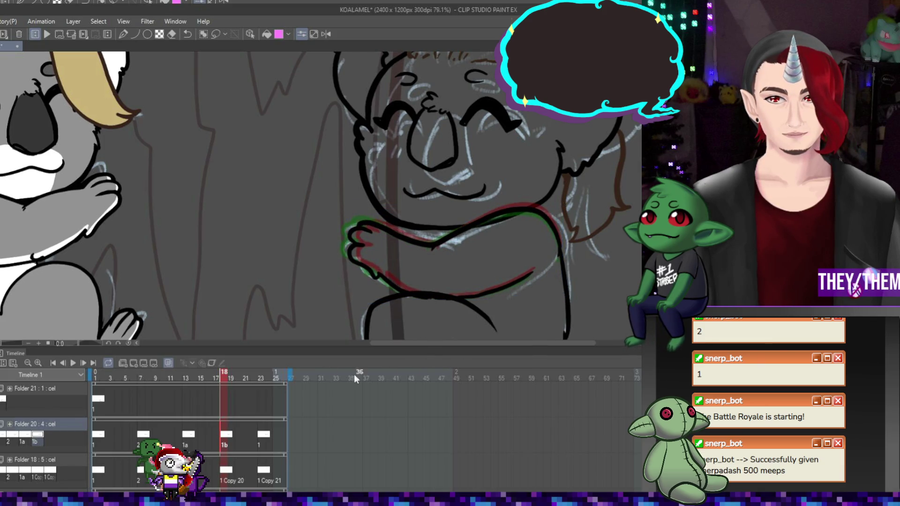
left_click(74, 361)
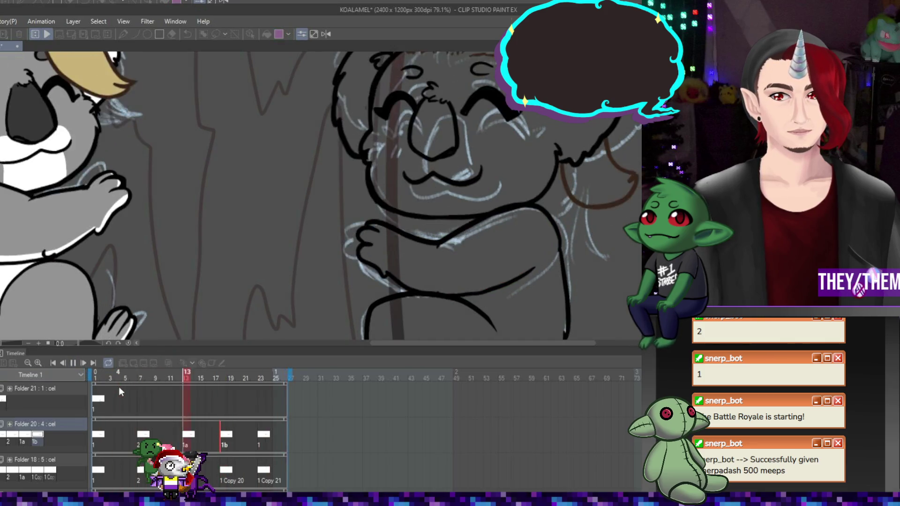
- Stop playback, reposition the arm lines on frame 7 with Free Transform, and replay
scroll(428, 328, "down", 3)
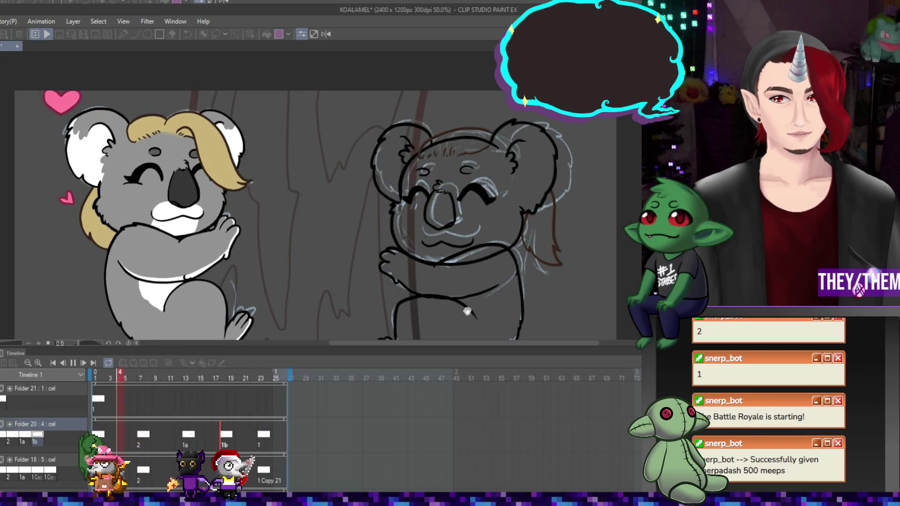
scroll(468, 312, "down", 1)
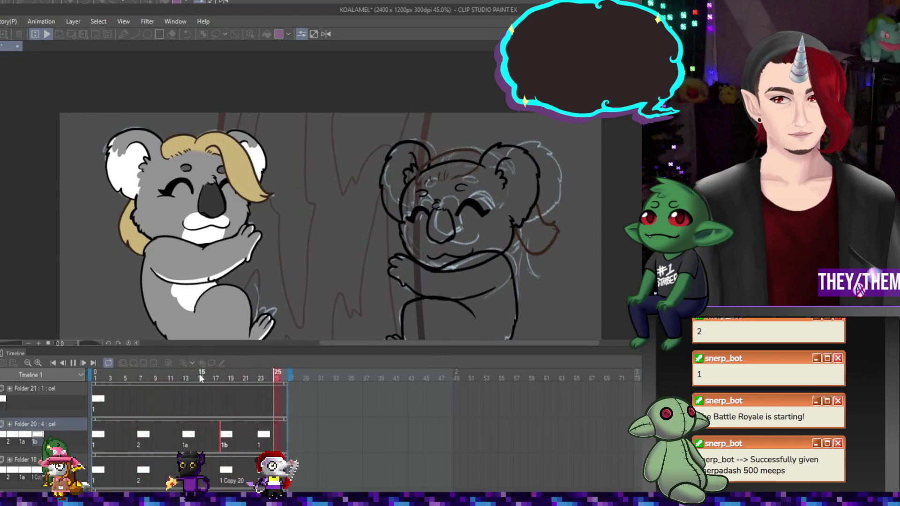
key("space")
left_click(144, 438)
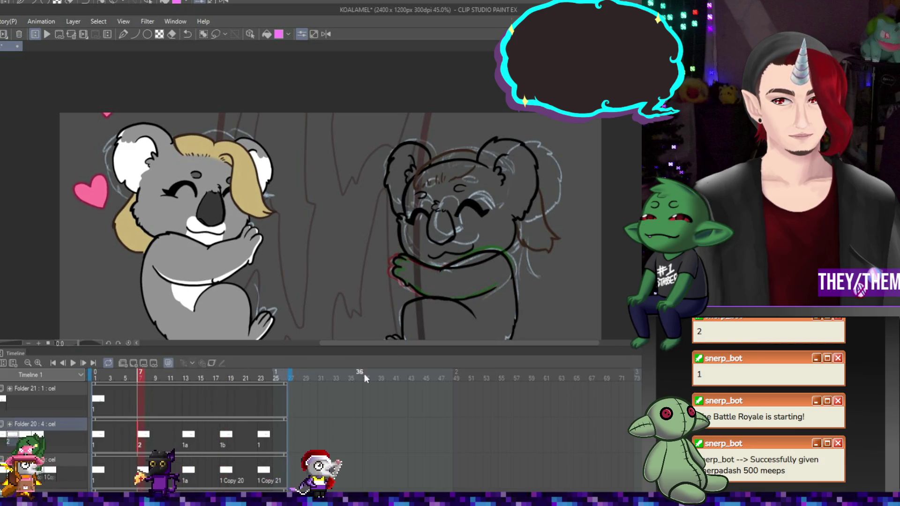
scroll(502, 258, "up", 2)
key("ctrl+t")
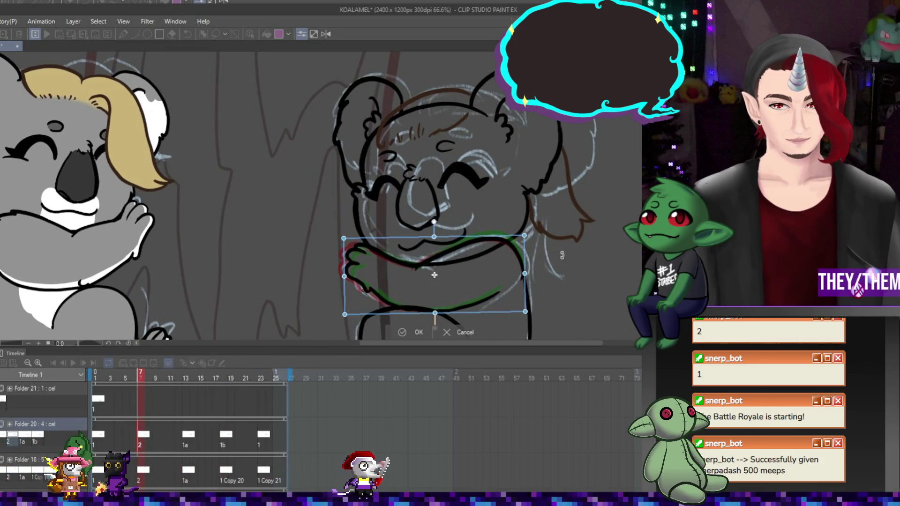
key("Return")
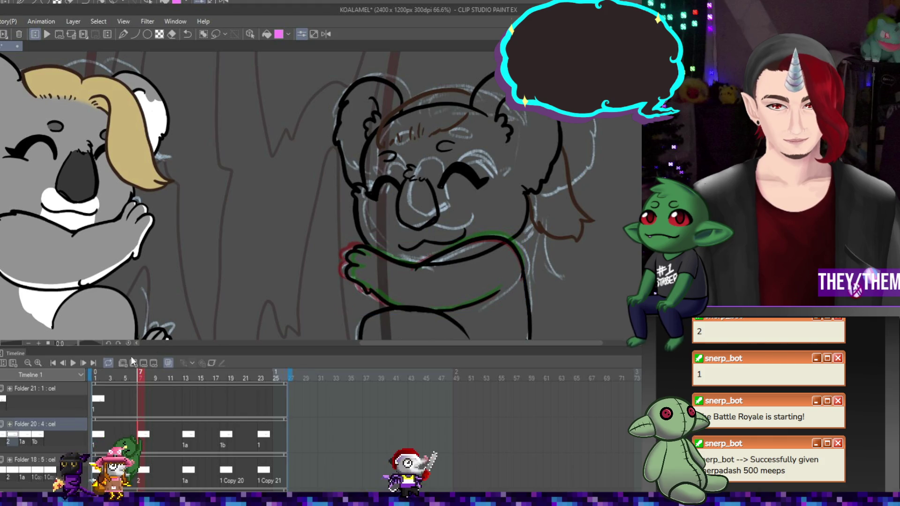
left_click(73, 363)
scroll(482, 319, "down", 1)
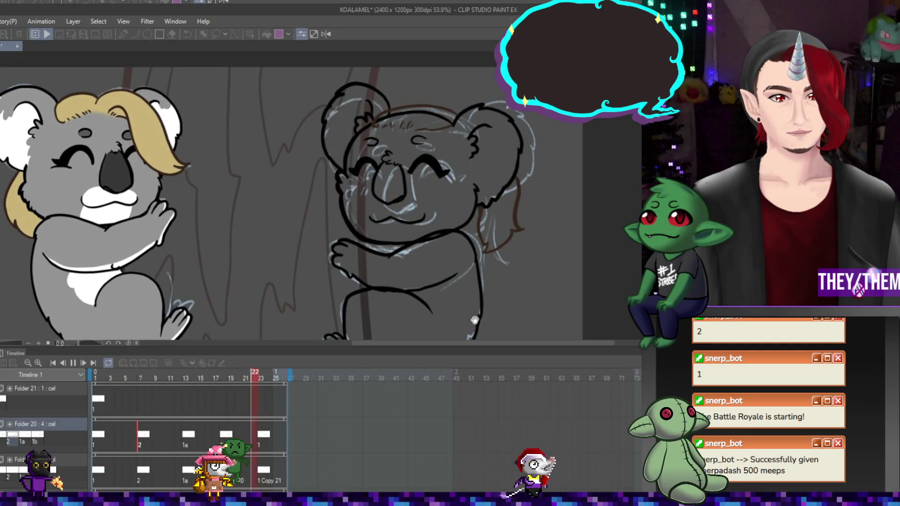
- Stop the preview, return to frame 1 and select the Folder 20 arm track
scroll(457, 271, "down", 2)
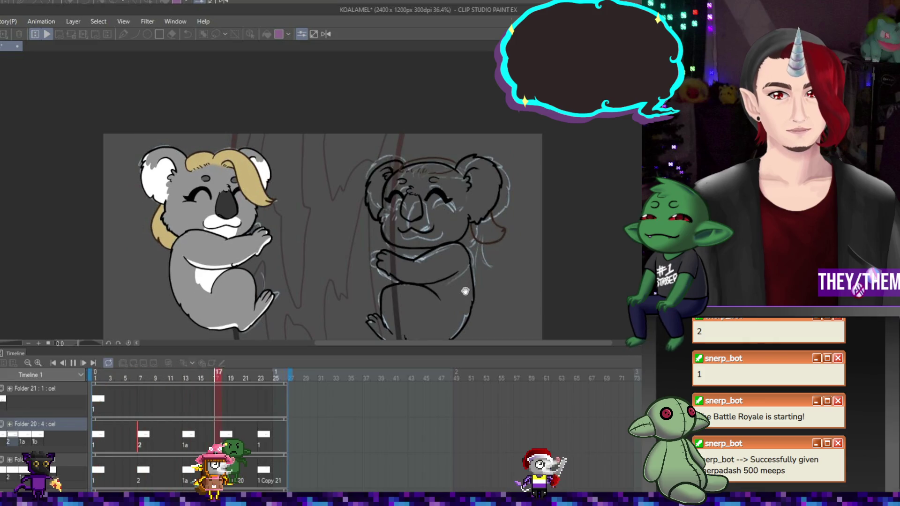
scroll(441, 269, "down", 1)
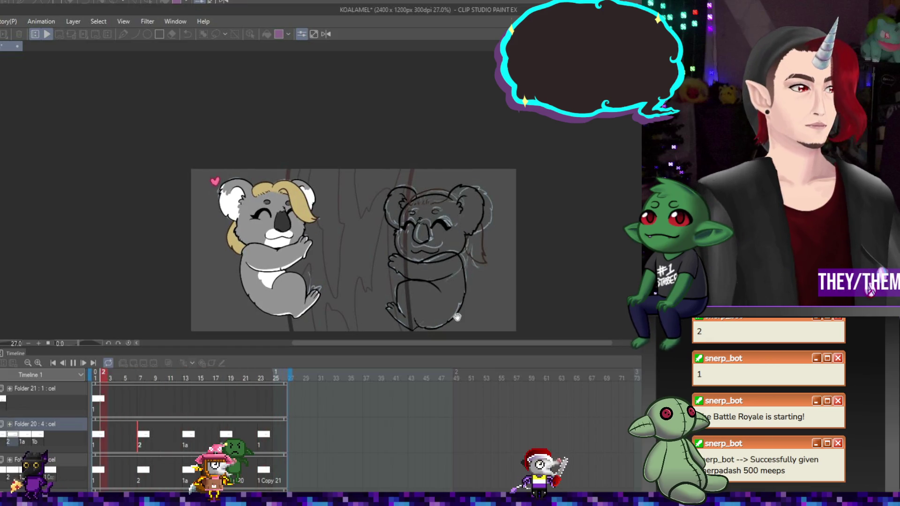
scroll(461, 311, "up", 1)
scroll(464, 308, "down", 2)
scroll(464, 307, "up", 4)
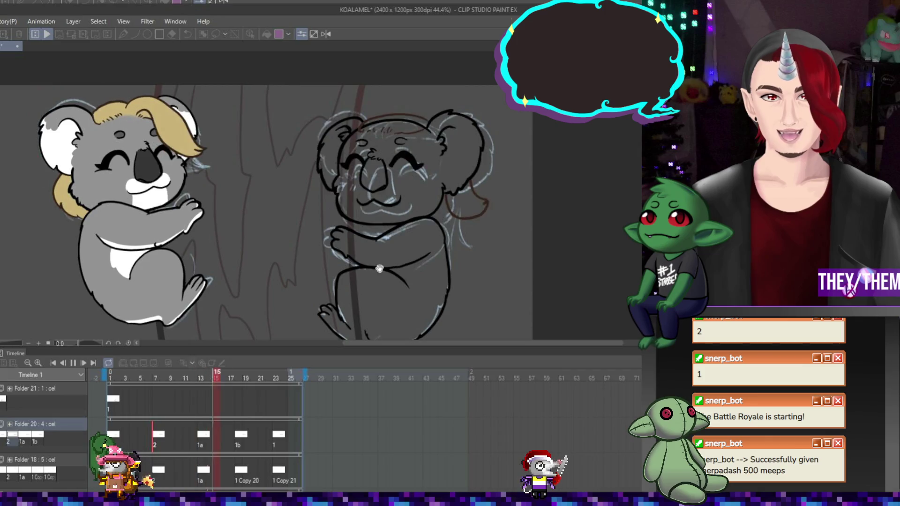
left_click(73, 362)
left_click(112, 400)
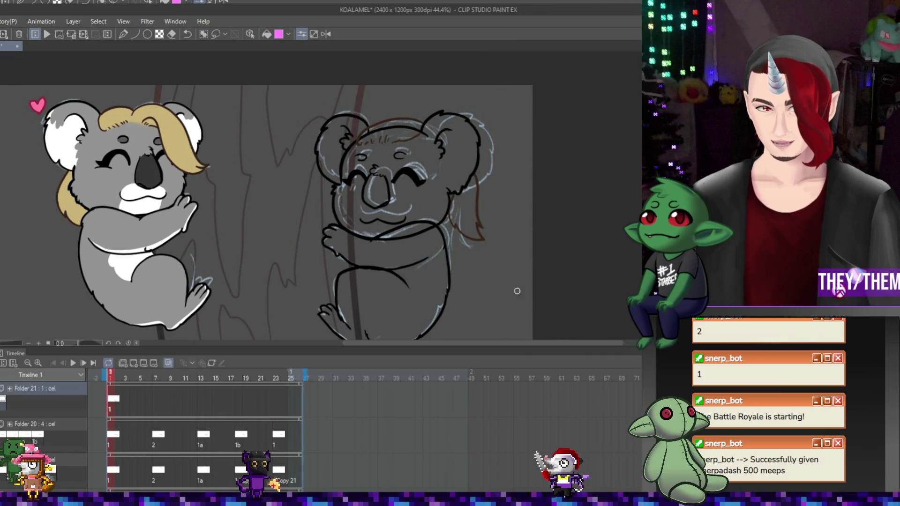
scroll(398, 272, "up", 1)
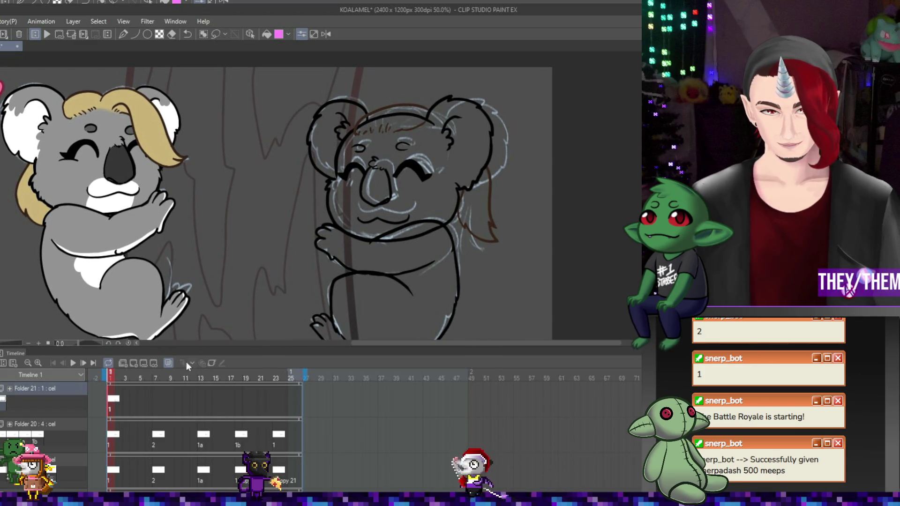
left_click(113, 438)
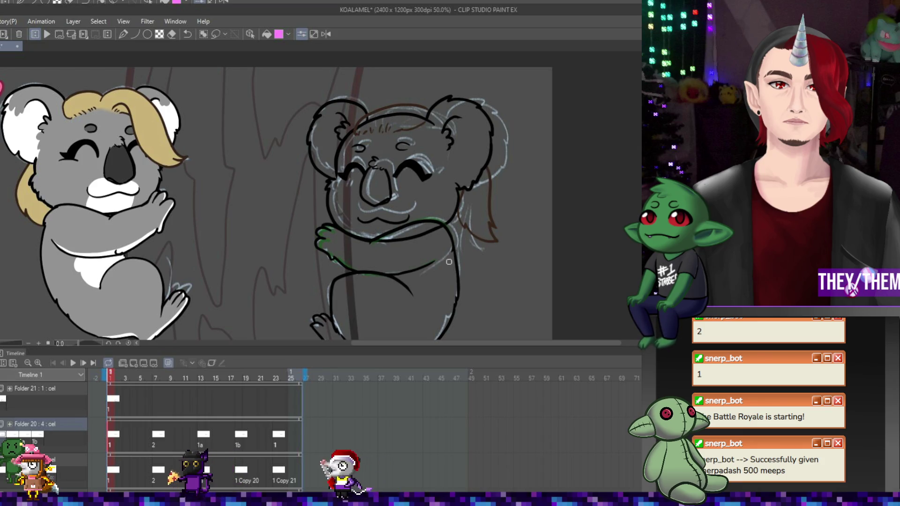
- Step through the drawings at frames 7, 13, 18 (1b) and 23
left_click(158, 439)
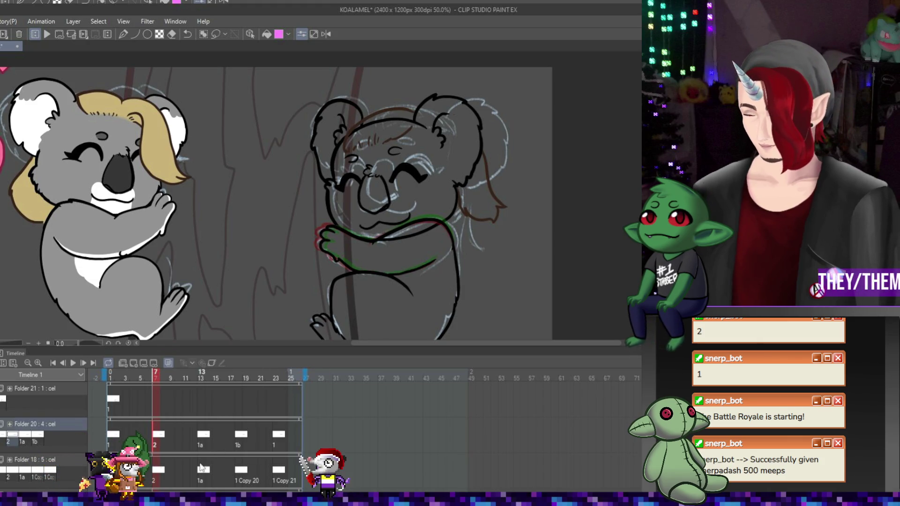
left_click(204, 449)
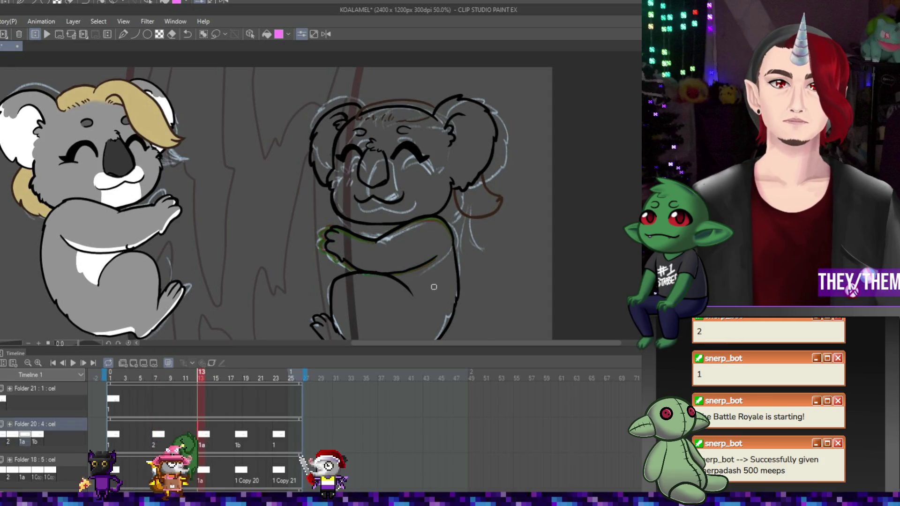
left_click(242, 437)
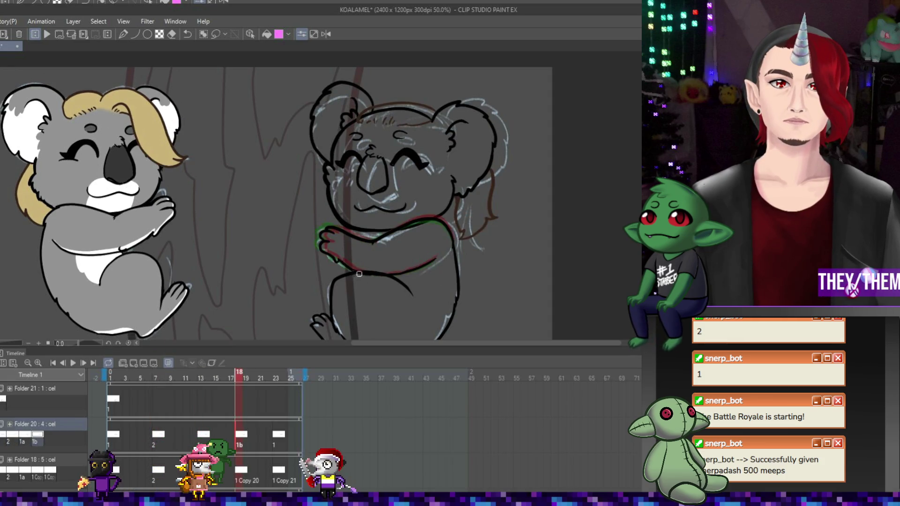
left_click(279, 436)
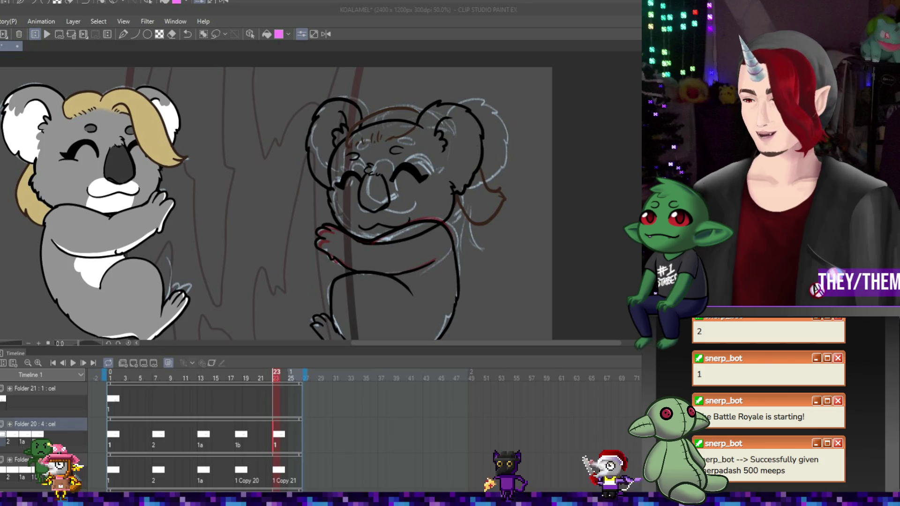
- Preview the animation, then add Folder 21 cels at frames 7, 13, 18 and 23
key("space")
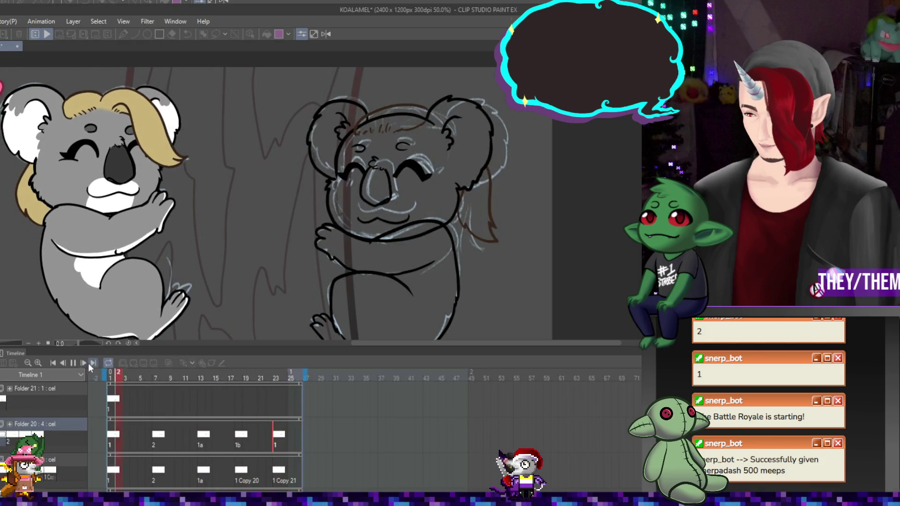
left_click(73, 362)
left_click(113, 401)
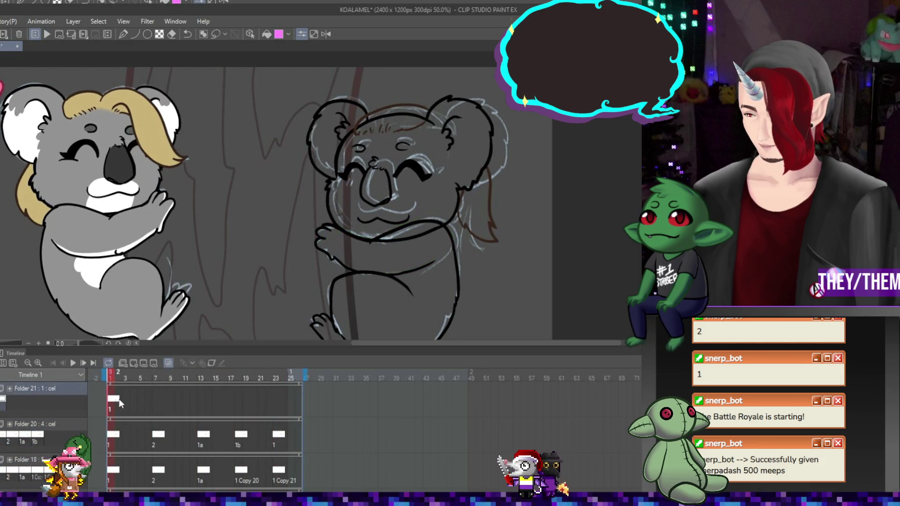
left_click(155, 401)
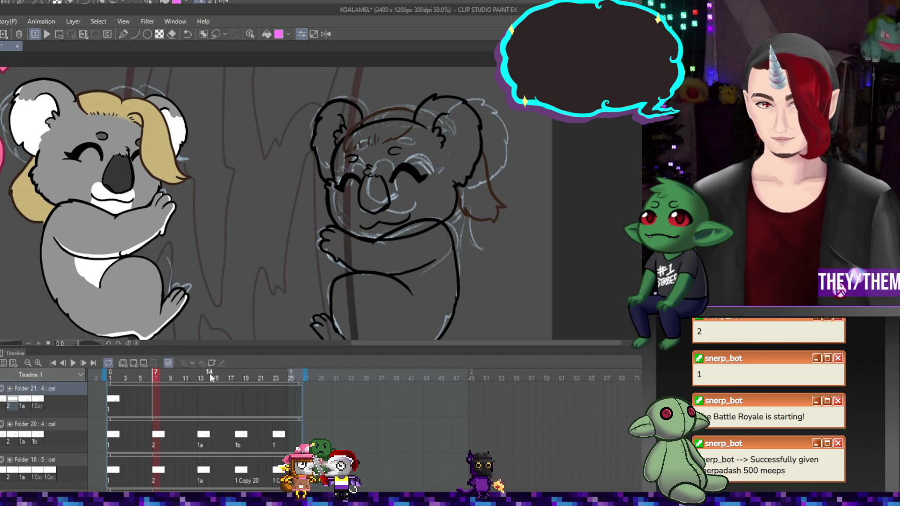
left_click(153, 401)
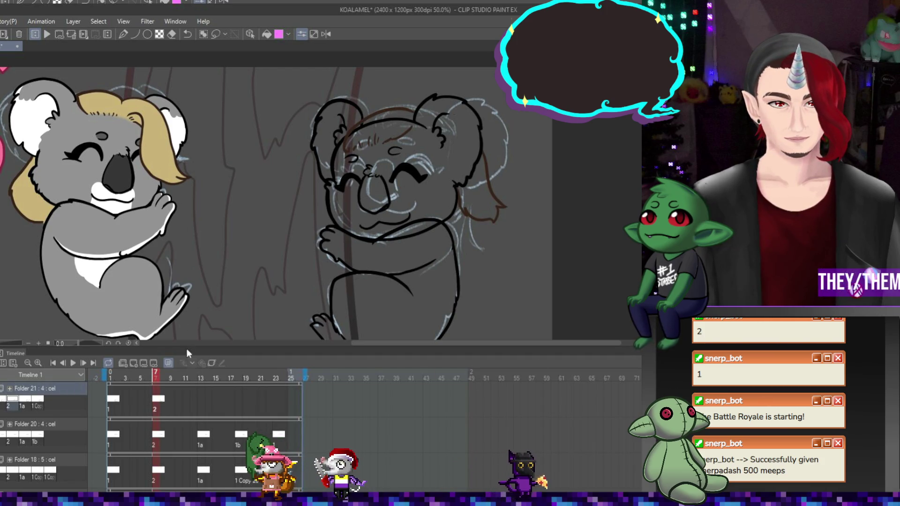
left_click(201, 401)
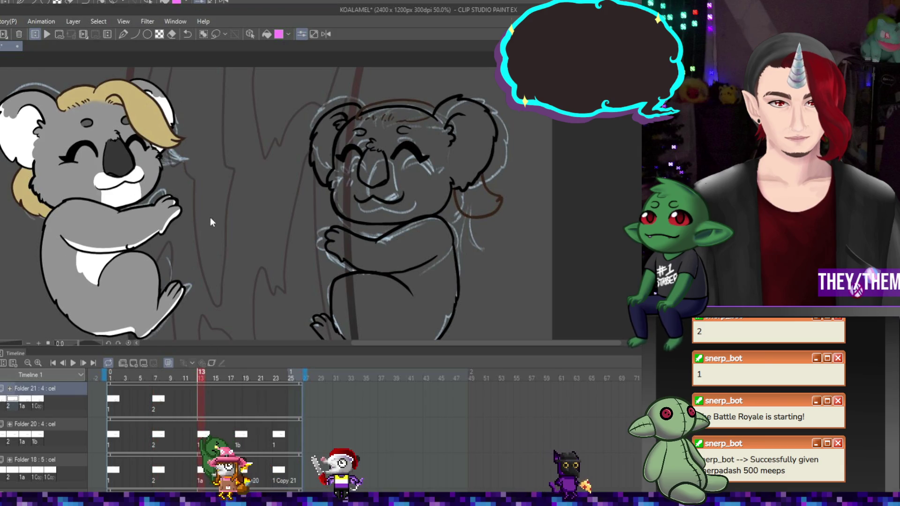
left_click(237, 402)
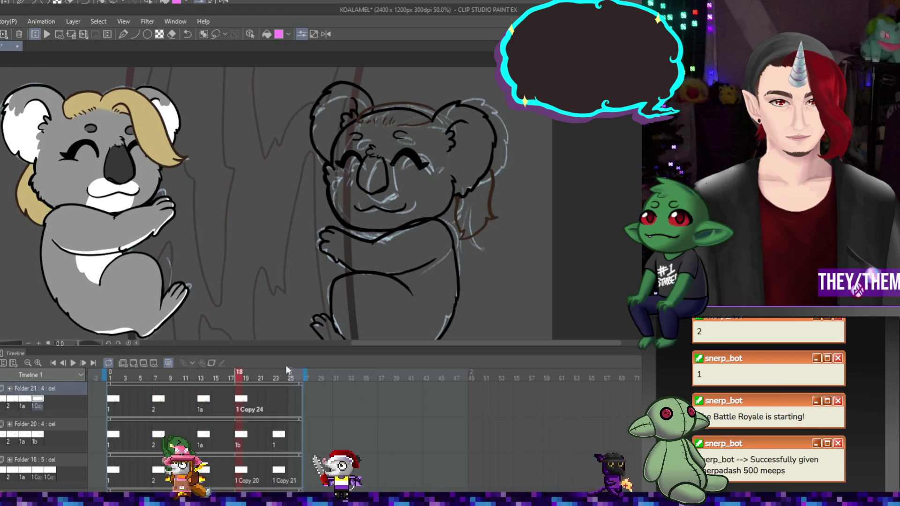
left_click(274, 400)
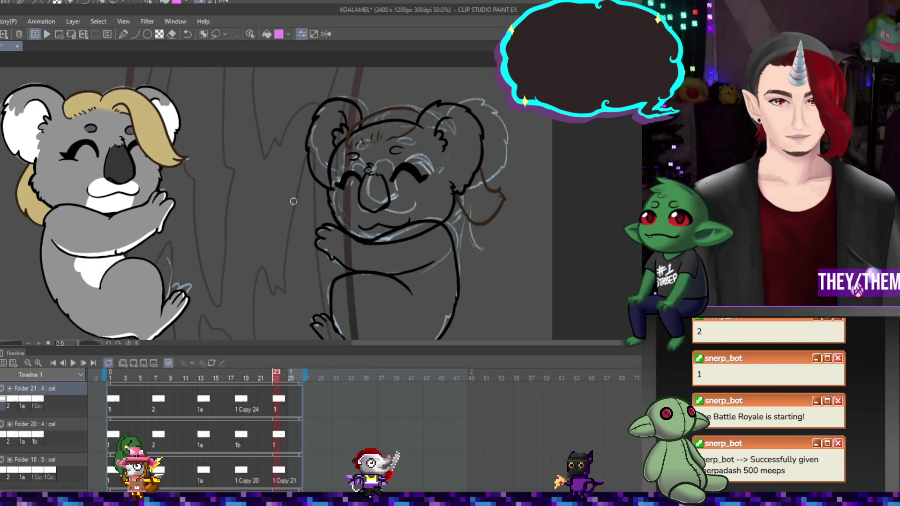
- Review the Folder 21 cels at frames 7, 14, 18 and 23 and select the Folder 20 track
left_click(156, 378)
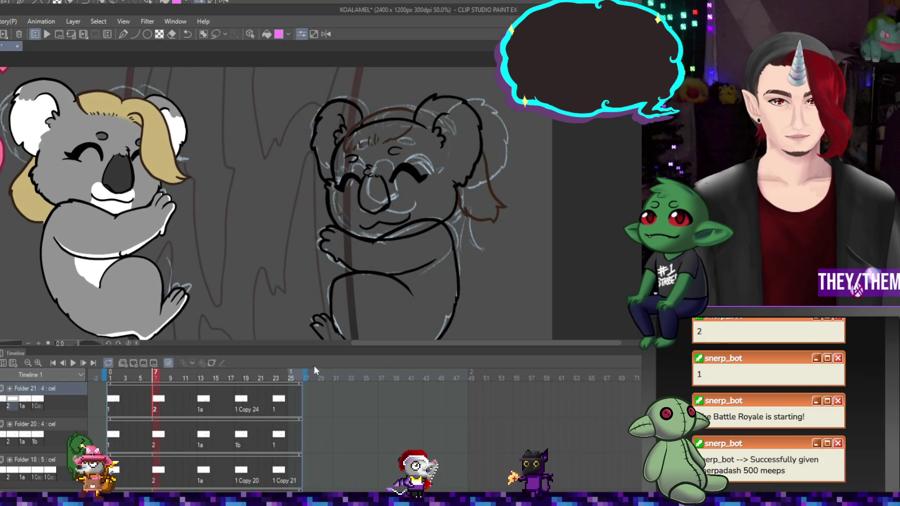
left_click(209, 401)
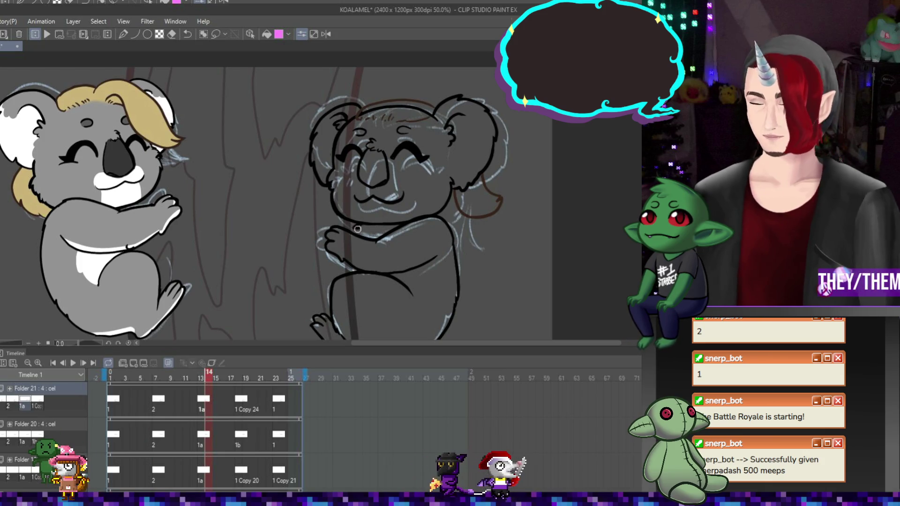
left_click(240, 401)
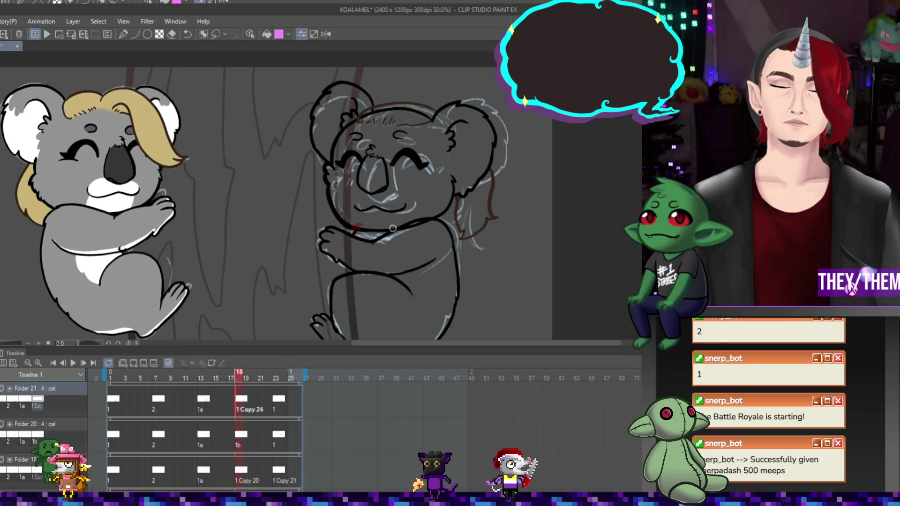
left_click(284, 403)
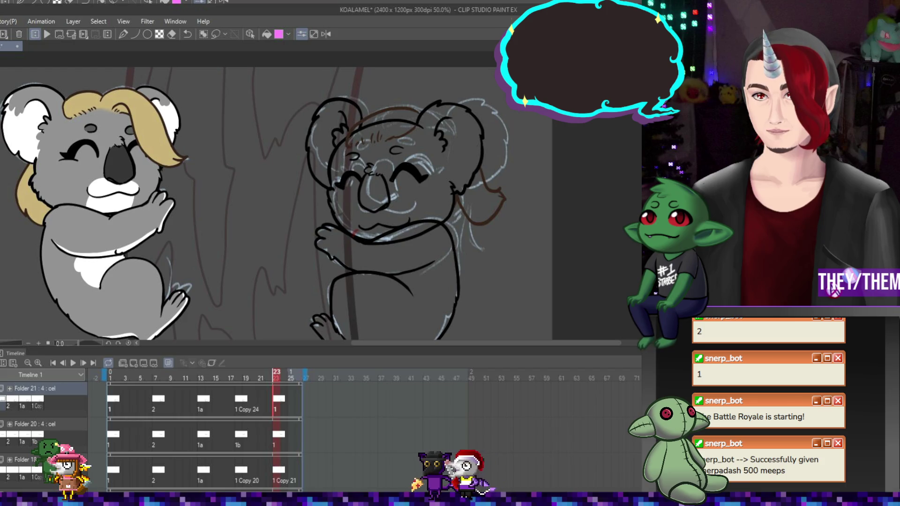
left_click(35, 424)
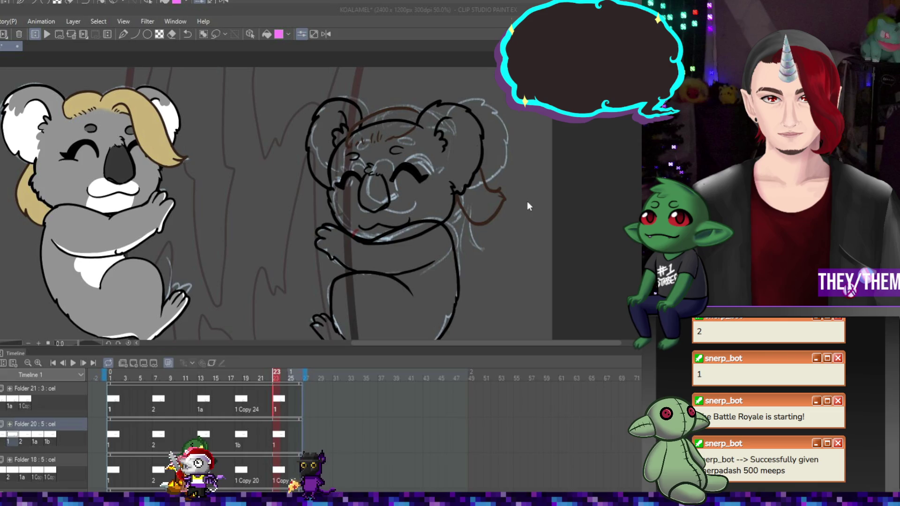
- Undo the move so cel 1f returns to Folder 21 at frame 23
left_click(527, 201)
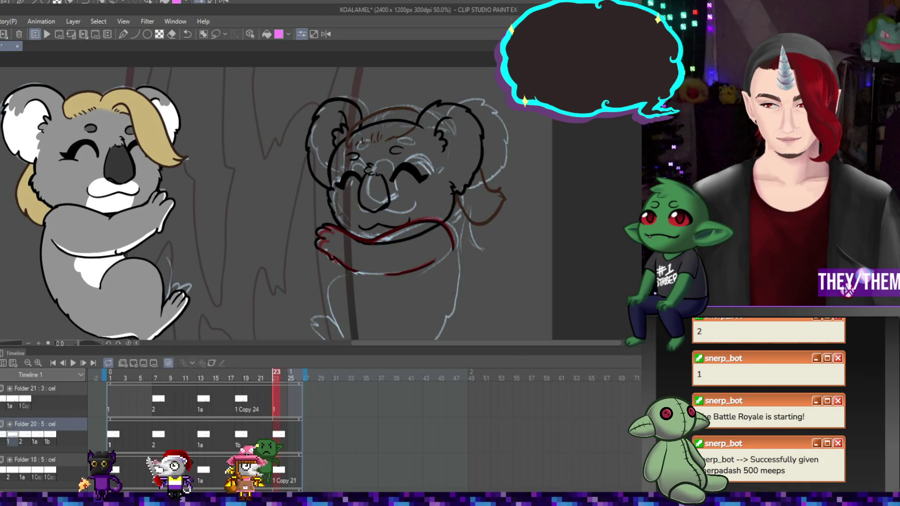
key("ctrl+z")
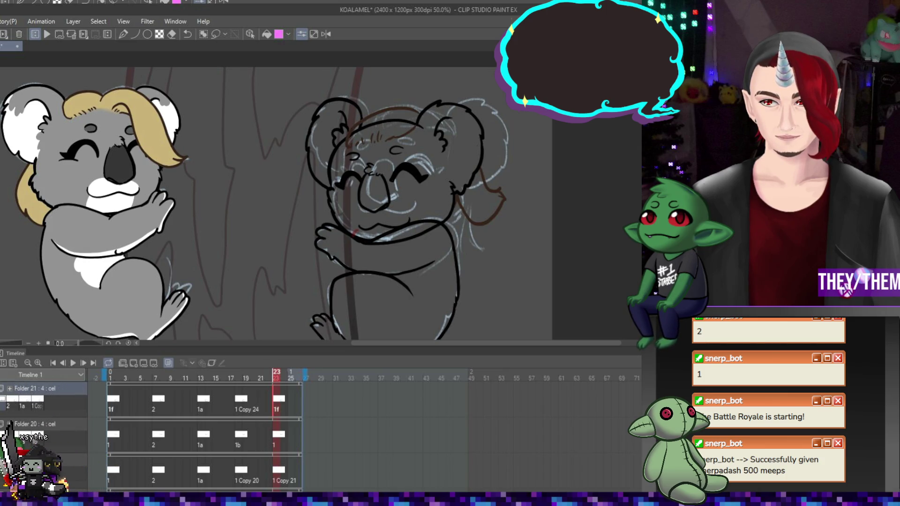
- Go through Folder 21's cels at frames 7, 13, 18 and 23, then drag cel 1f into Folder 20
left_click(158, 399)
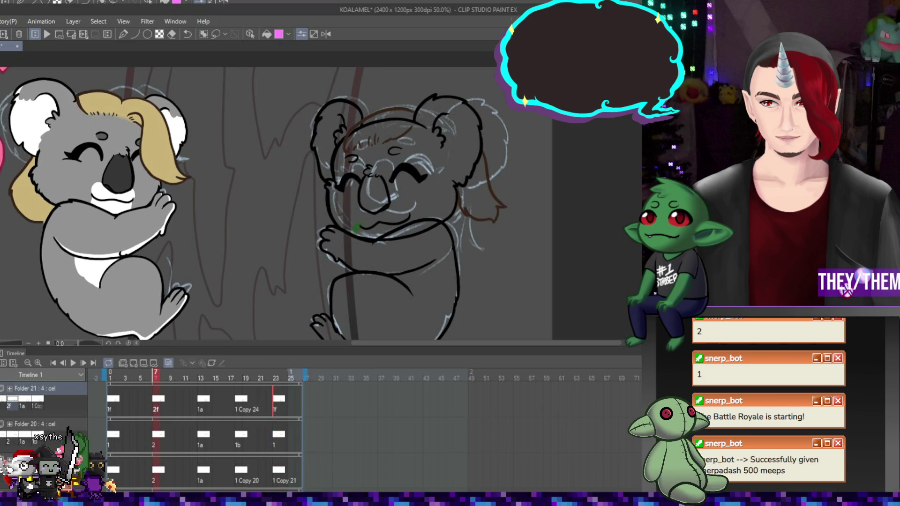
left_click(203, 399)
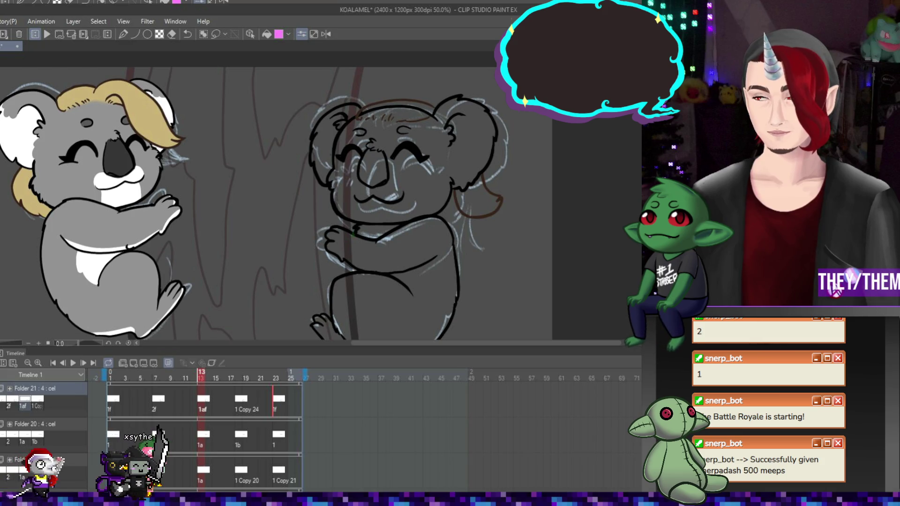
left_click(241, 399)
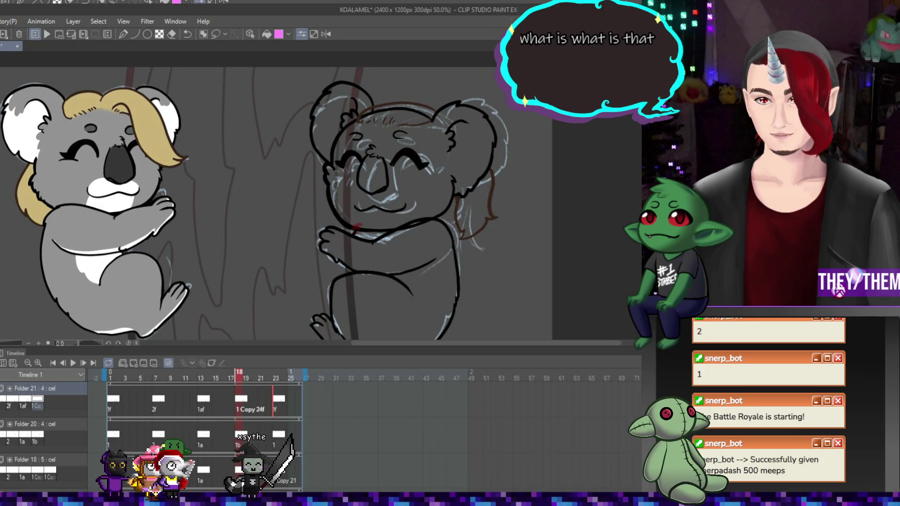
left_click(279, 399)
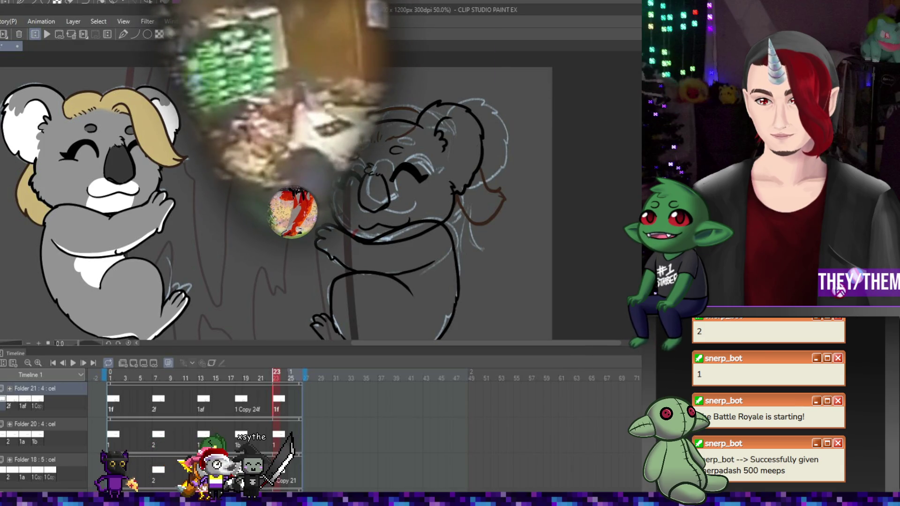
left_click_drag(9, 399, 9, 434)
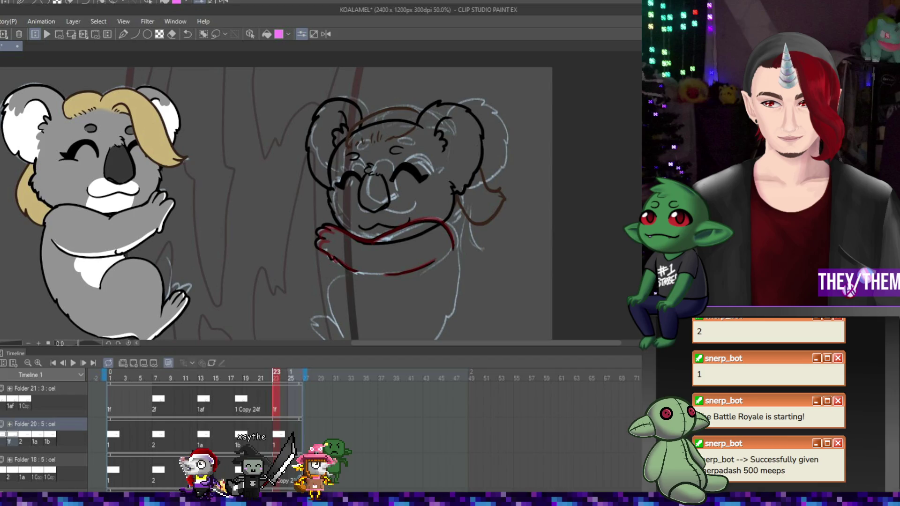
key("ctrl+z")
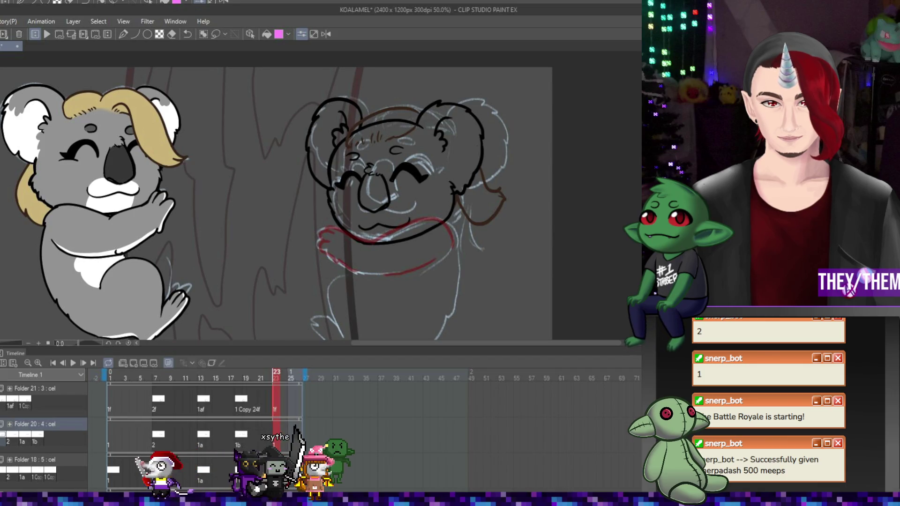
key("ctrl+y")
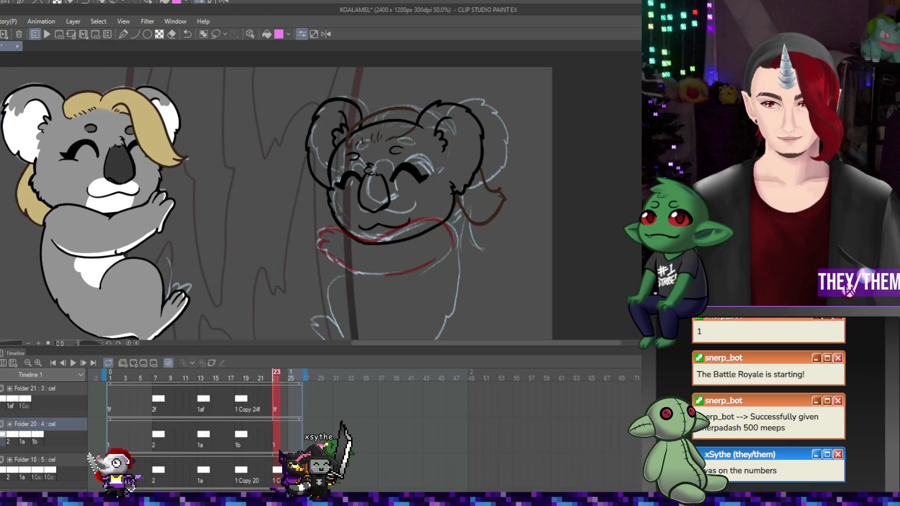
key("ctrl+z")
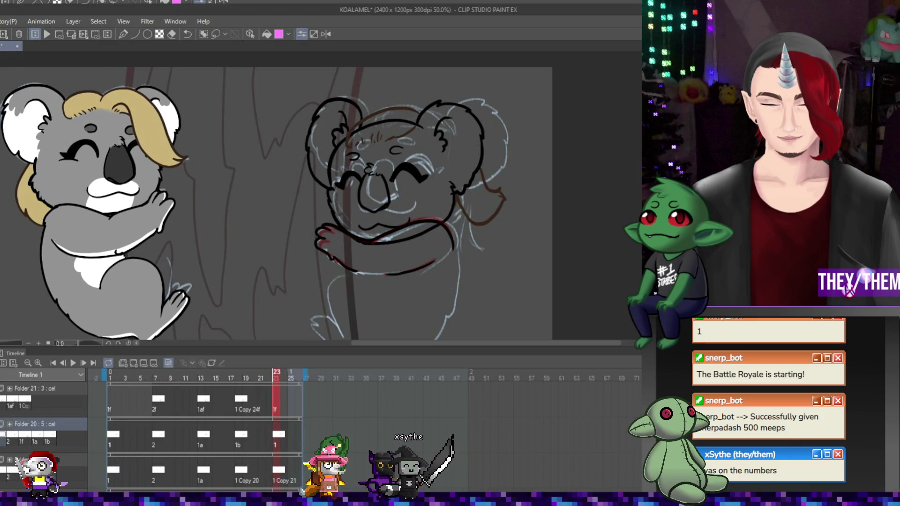
key("ctrl+y")
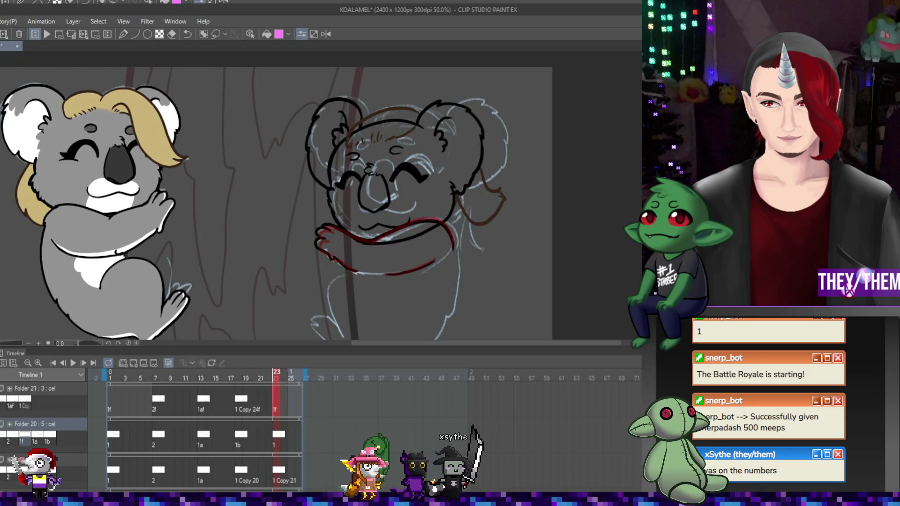
key("ctrl+z")
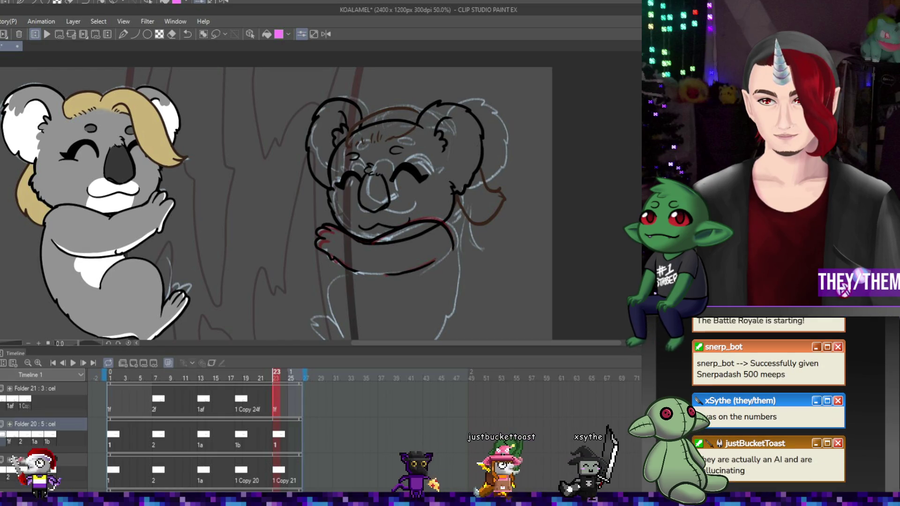
key("ctrl+y")
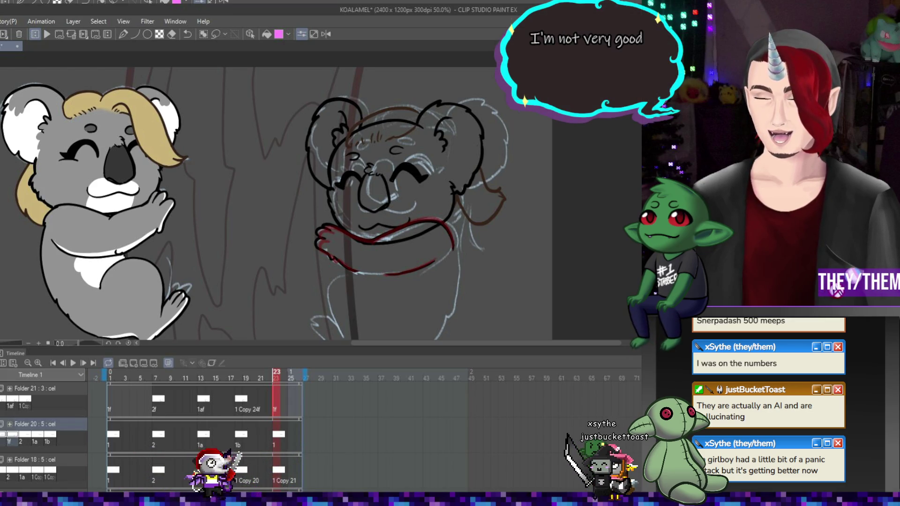
key("Delete")
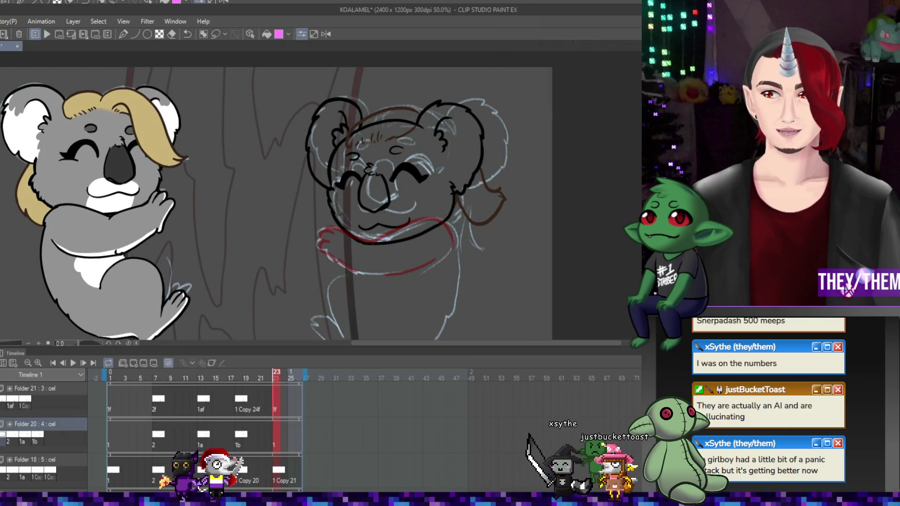
key("ctrl+z")
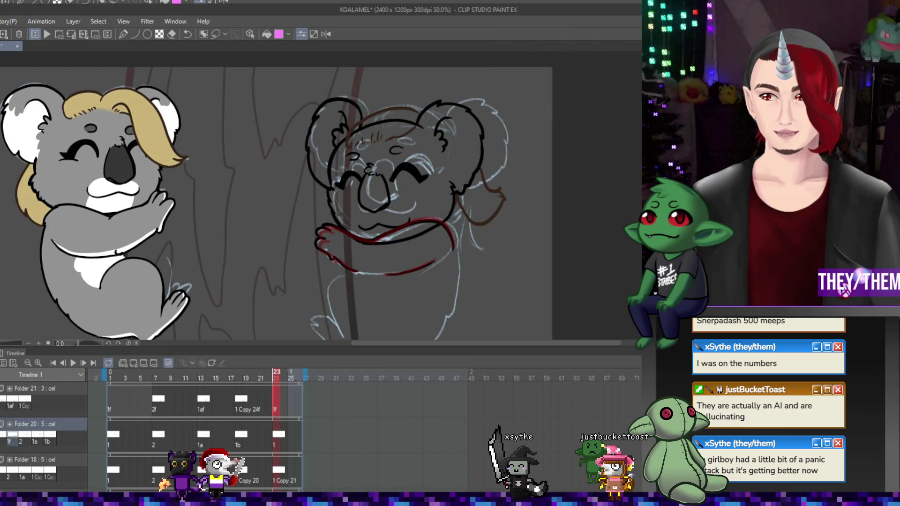
key("ctrl+z")
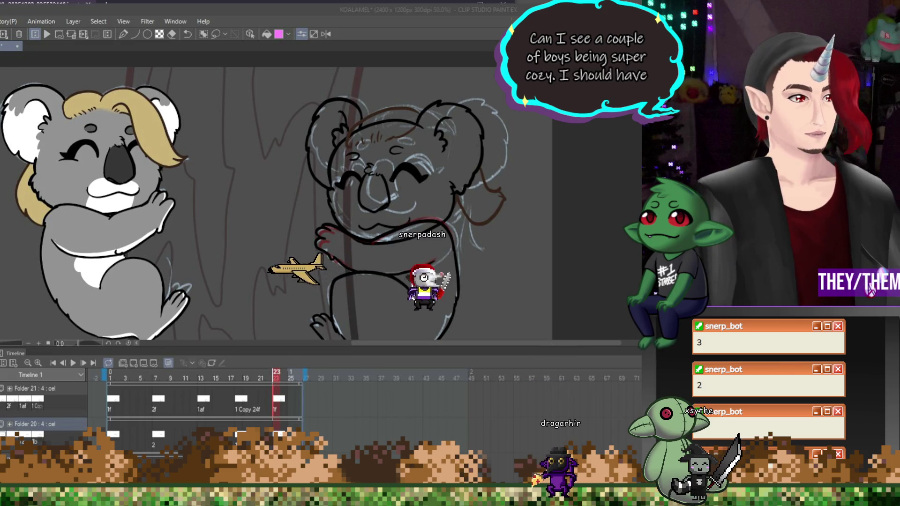
- Switch to the cat photo in Chrome, move its window up-right, and return to the koala animation
key("alt+Tab")
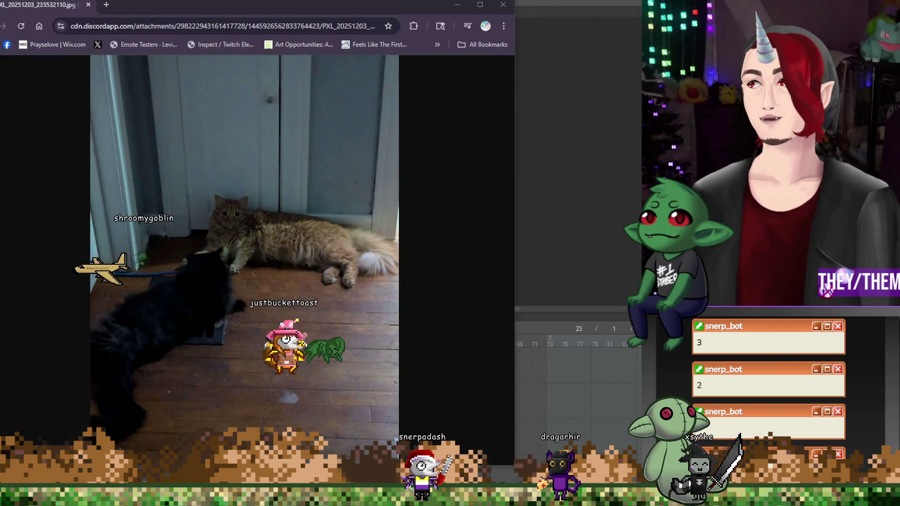
mouse_move(135, 57)
left_mouse_down()
mouse_move(129, 25)
mouse_move(168, 38)
left_mouse_up()
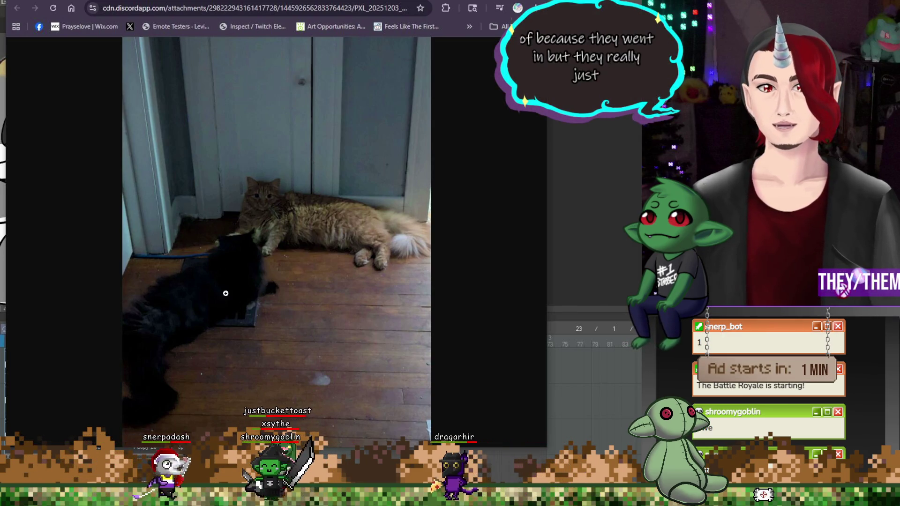
key("alt+Tab")
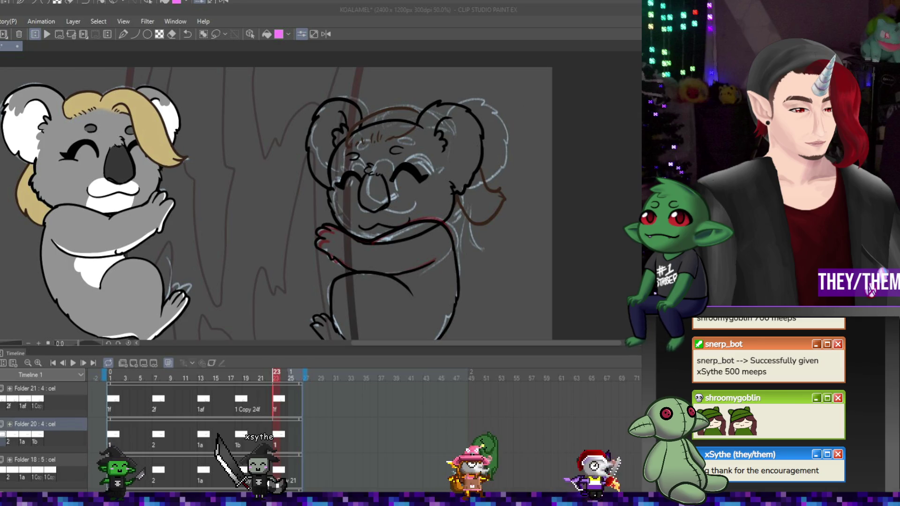
- Play and stop the koala animation, fit the canvas to the window, and create an animation folder
scroll(389, 235, "up", 1)
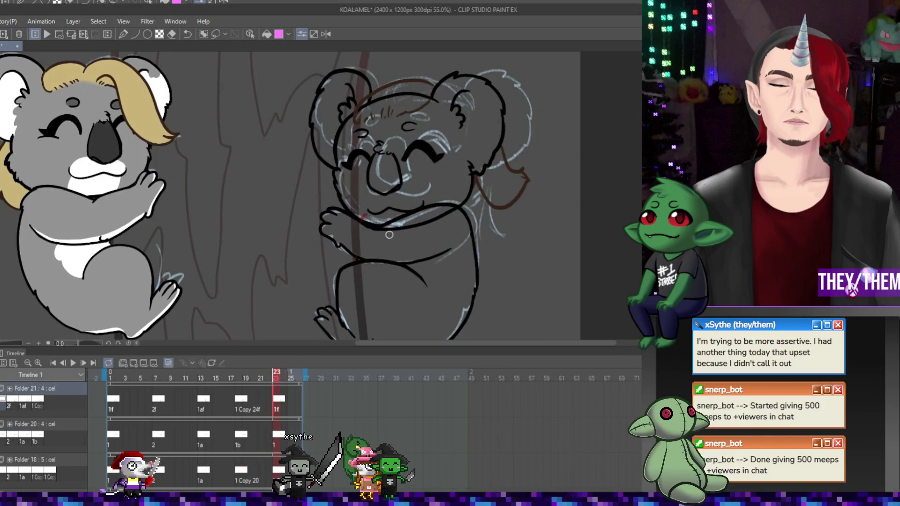
left_click(76, 361)
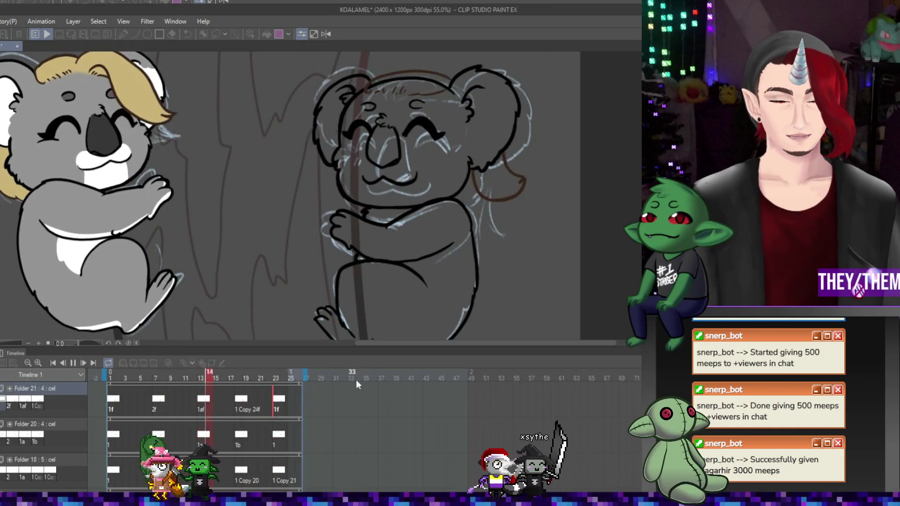
left_click(73, 362)
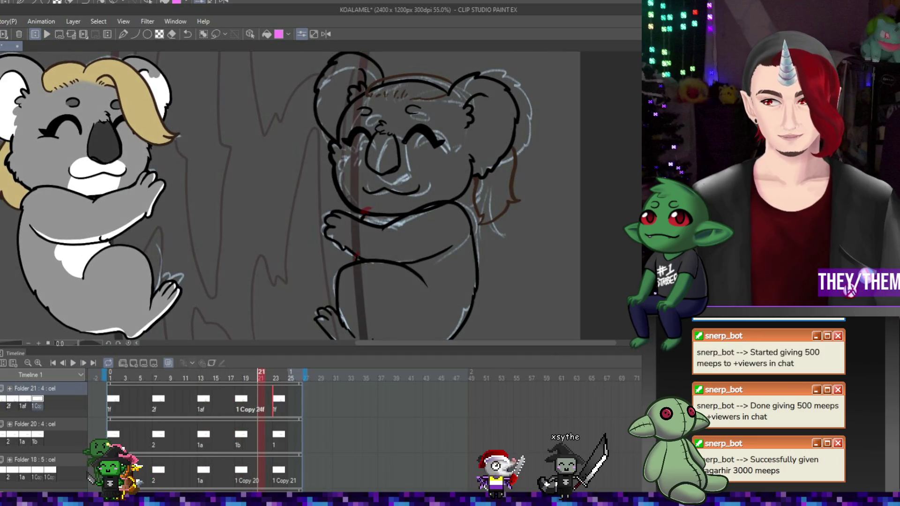
key("ctrl+0")
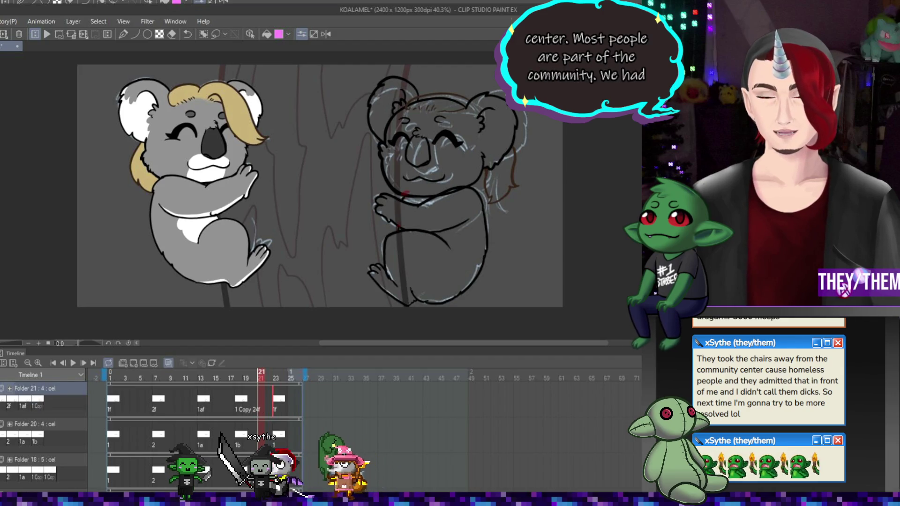
key("ctrl+g")
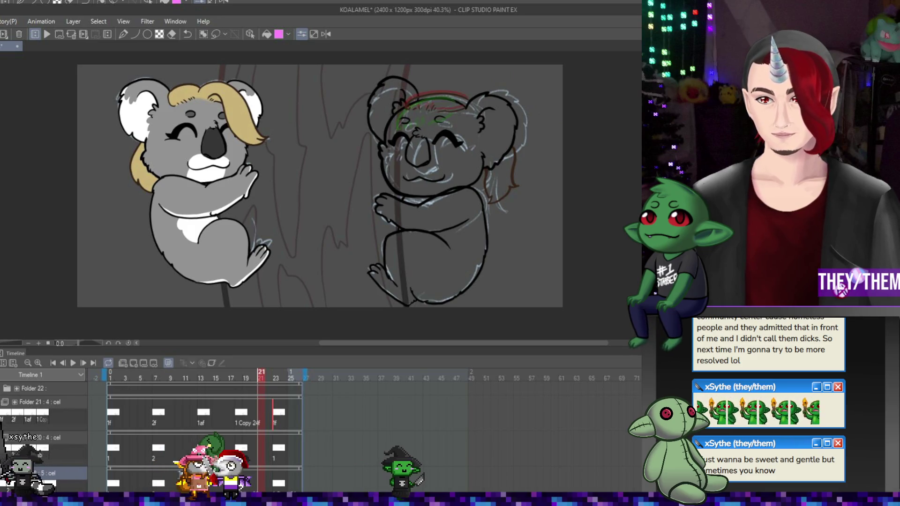
- Add a second animation folder, restore the right koala's head lines, and rename Folder 23 'alexhead'
key("ctrl+z")
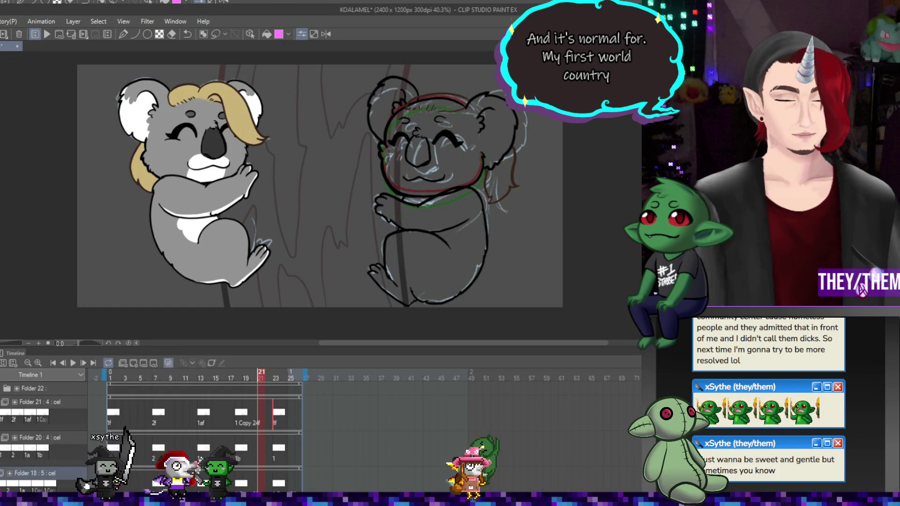
key("ctrl+g")
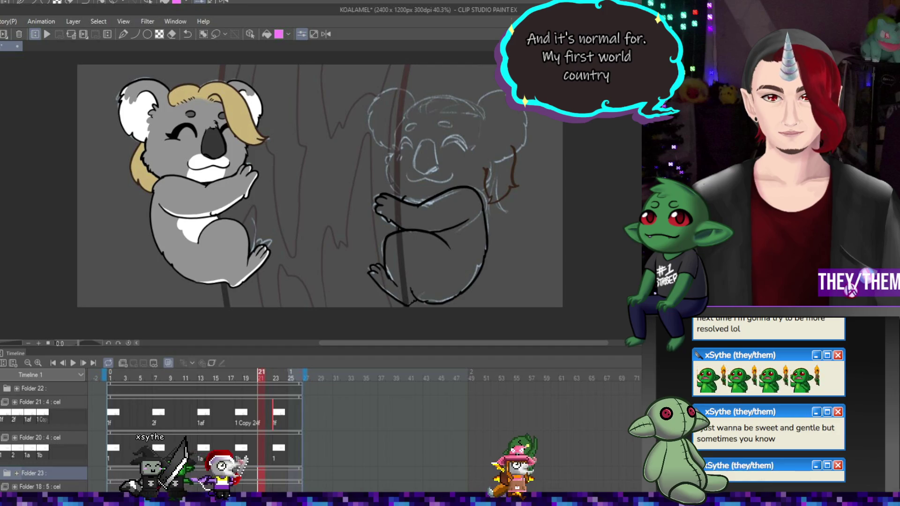
key("ctrl+z")
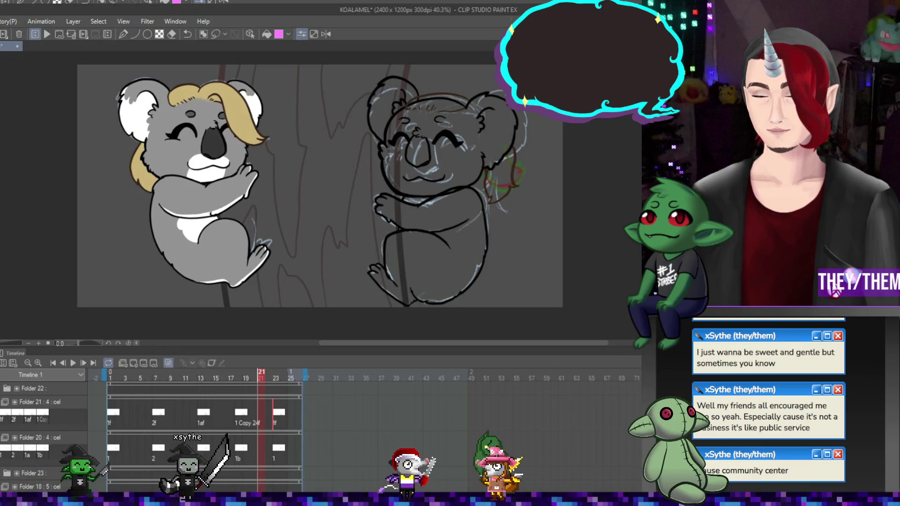
left_click(33, 473)
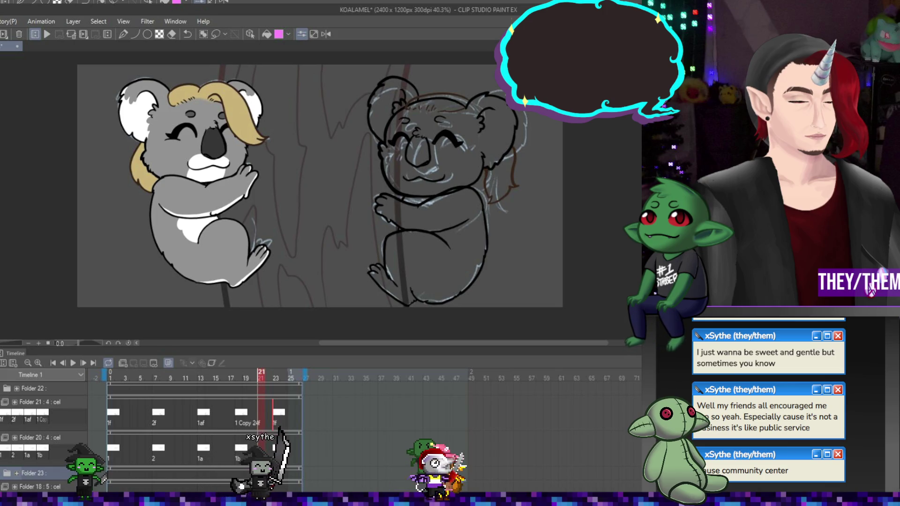
type("alexhead")
key("Return")
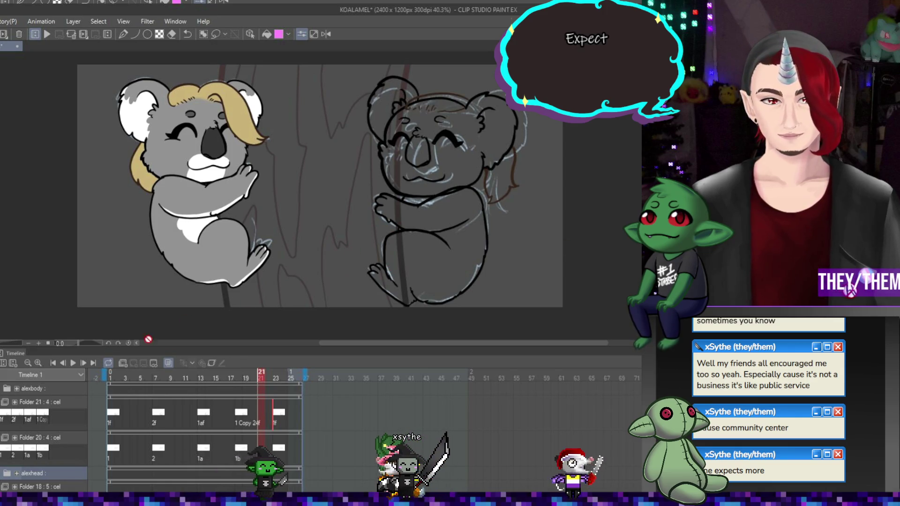
- Preview the floating-heart animation, then add animation Folder 22 below Folder 20 at frame 1
left_click(77, 362)
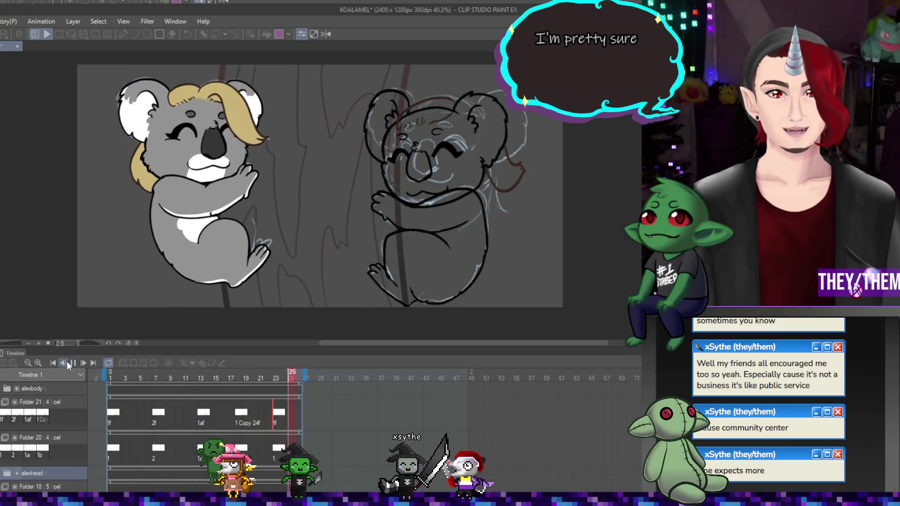
left_click(73, 363)
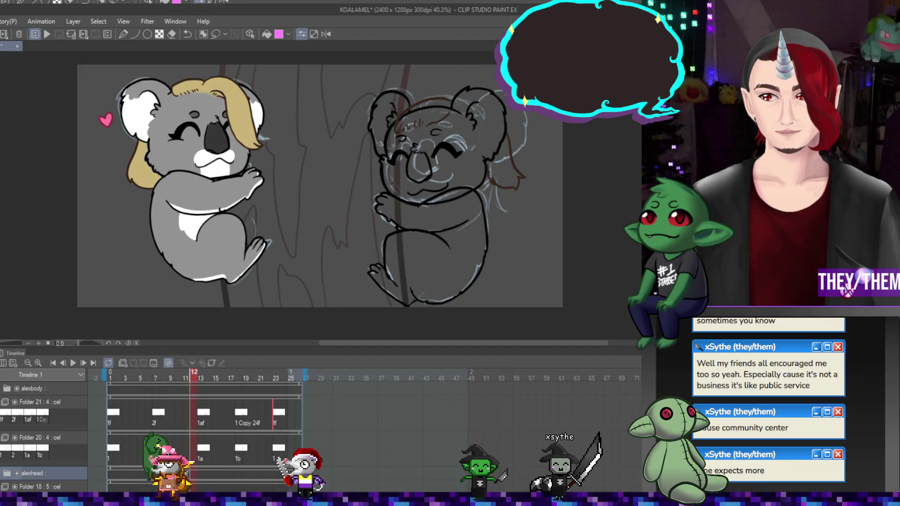
left_click(32, 388)
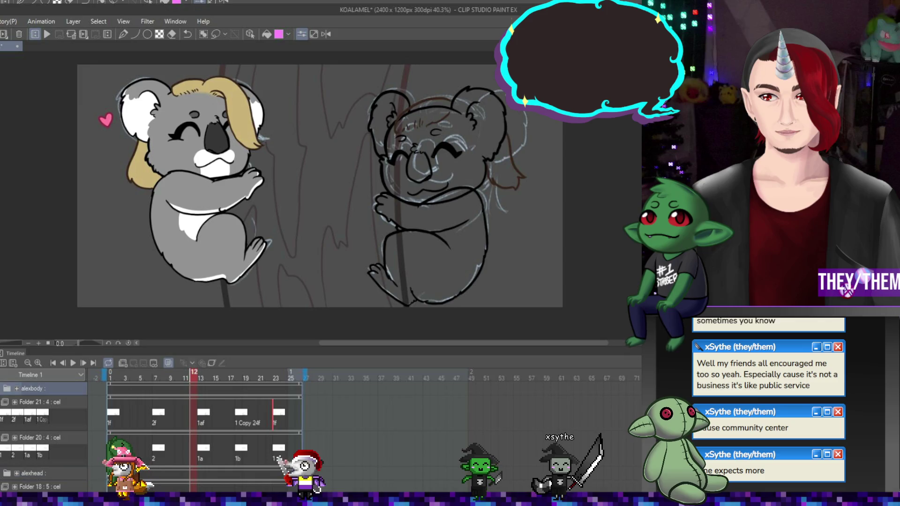
left_click(40, 437)
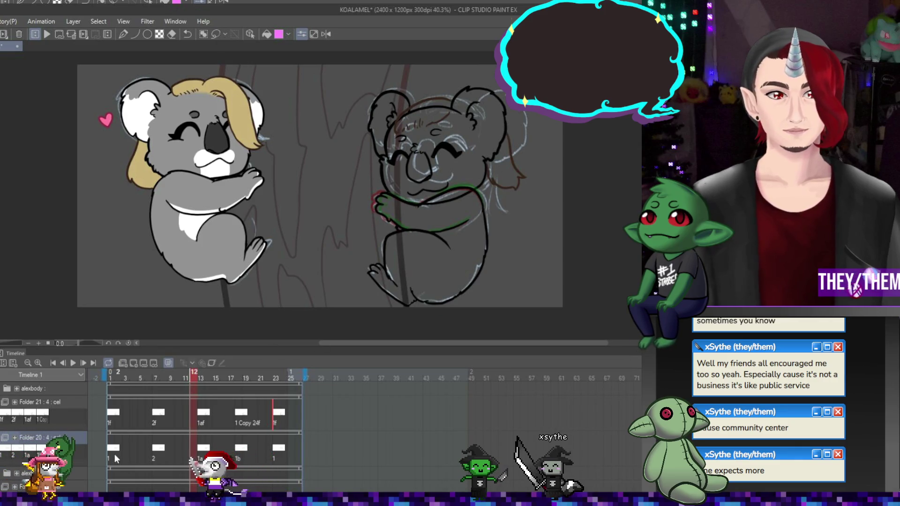
left_click(111, 374)
left_click(126, 364)
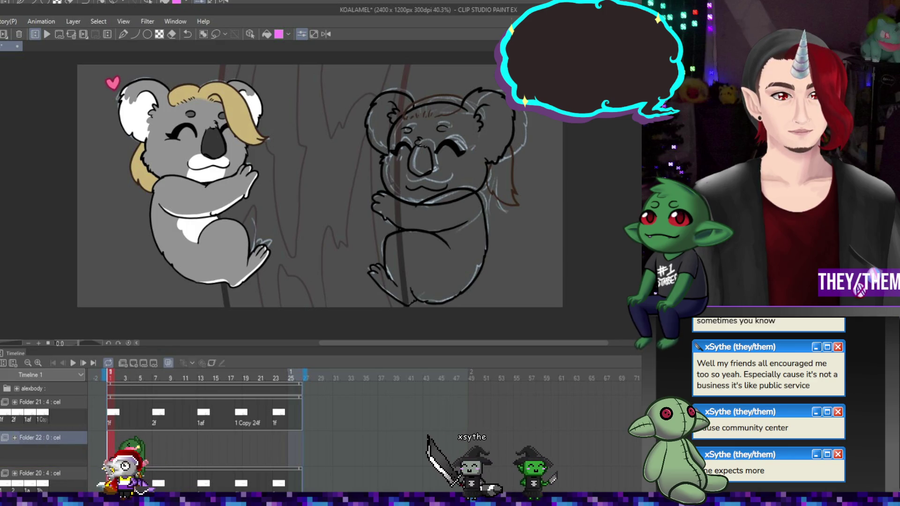
left_click_drag(41, 454, 42, 485)
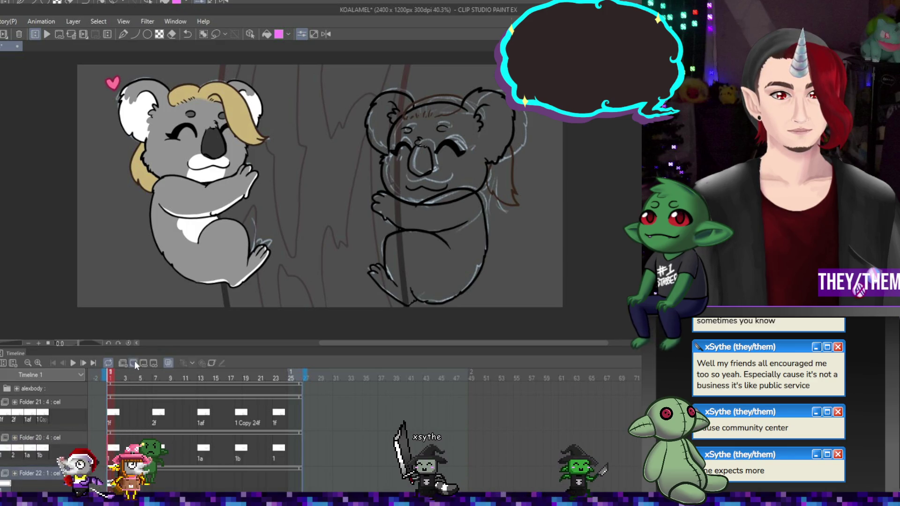
scroll(374, 94, "down", 2)
scroll(558, 168, "up", 1)
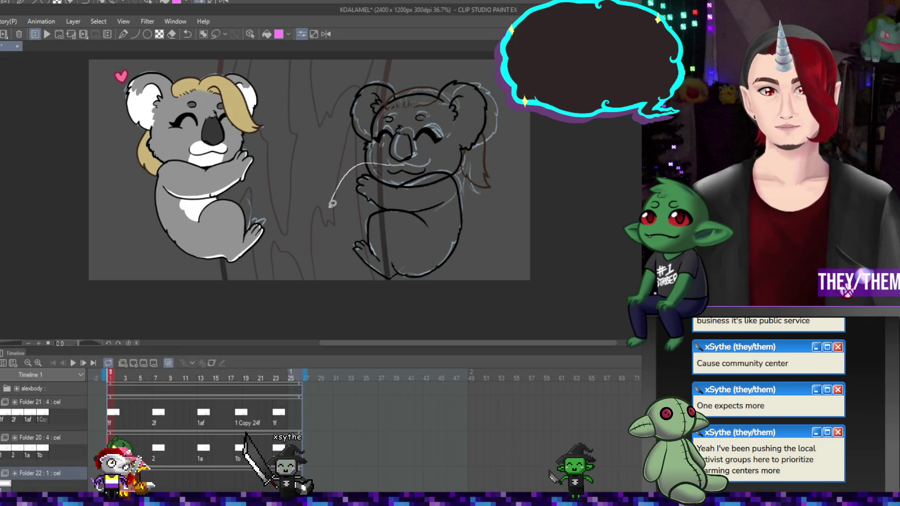
mouse_move(489, 214)
left_mouse_down()
mouse_move(474, 180)
mouse_move(420, 158)
left_mouse_up()
scroll(438, 217, "up", 1)
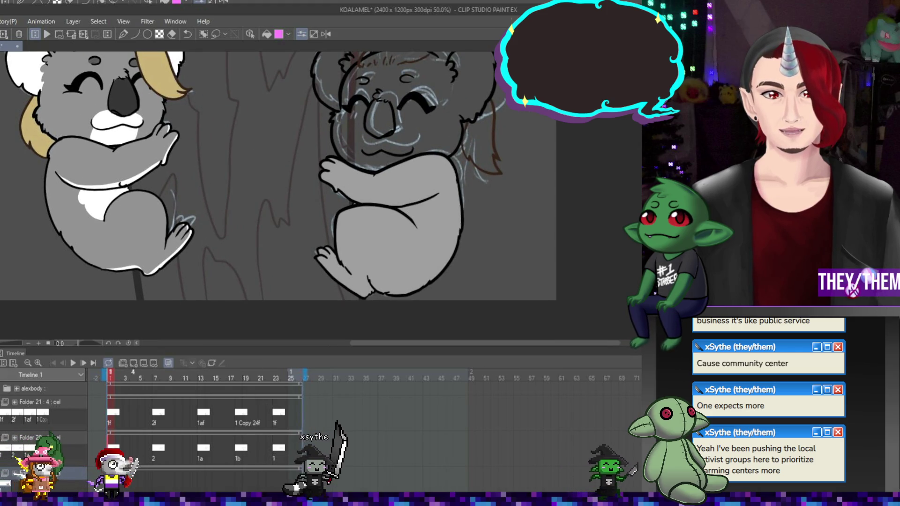
left_click(158, 467)
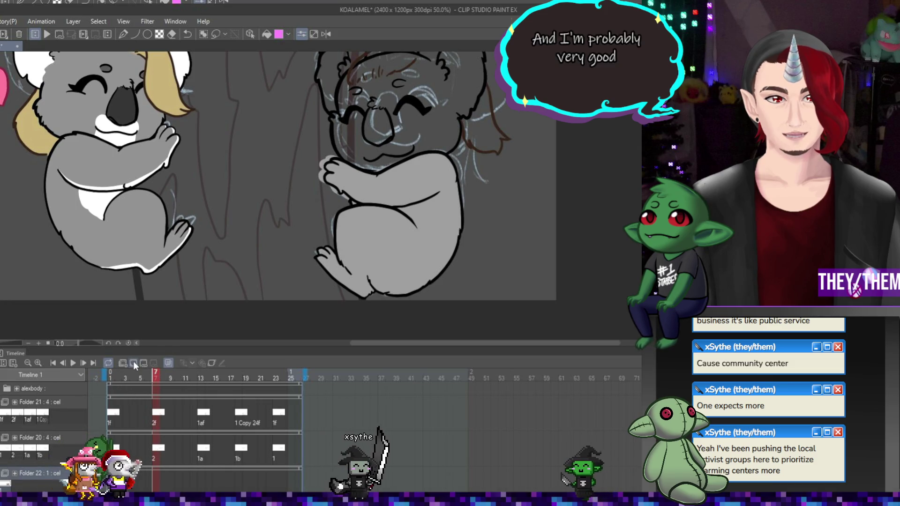
left_click(158, 483)
mouse_move(321, 146)
left_mouse_down()
mouse_move(361, 325)
mouse_move(322, 148)
left_mouse_up()
key("ctrl+Right")
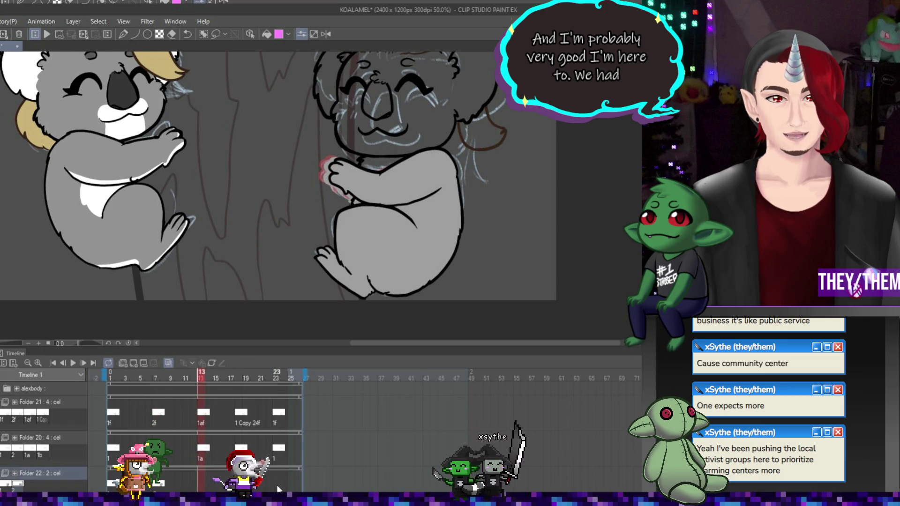
left_click(276, 378)
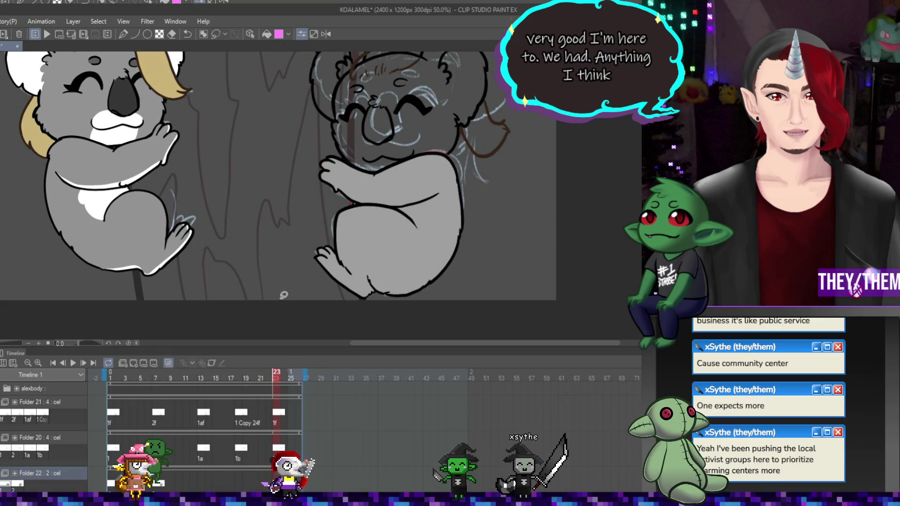
left_click(202, 486)
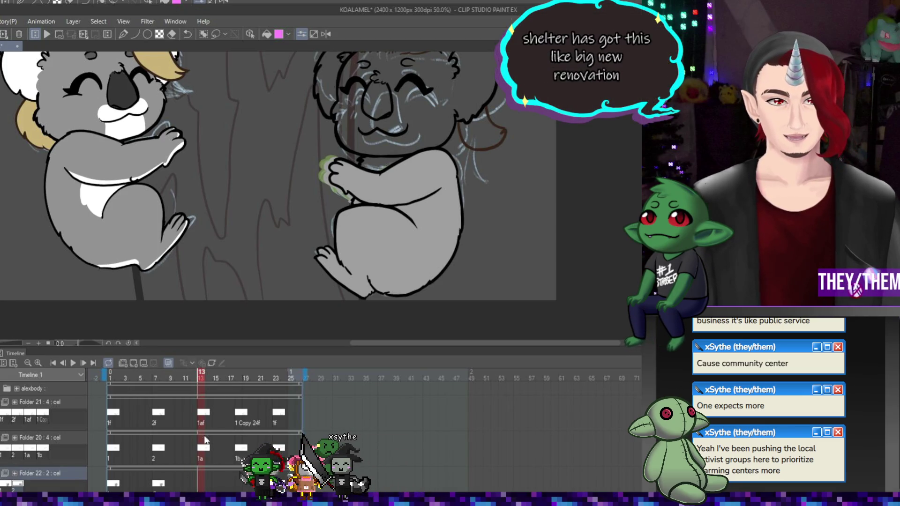
left_click(370, 224)
mouse_move(366, 141)
left_mouse_down()
mouse_move(328, 155)
mouse_move(290, 220)
mouse_move(497, 206)
mouse_move(428, 121)
left_mouse_up()
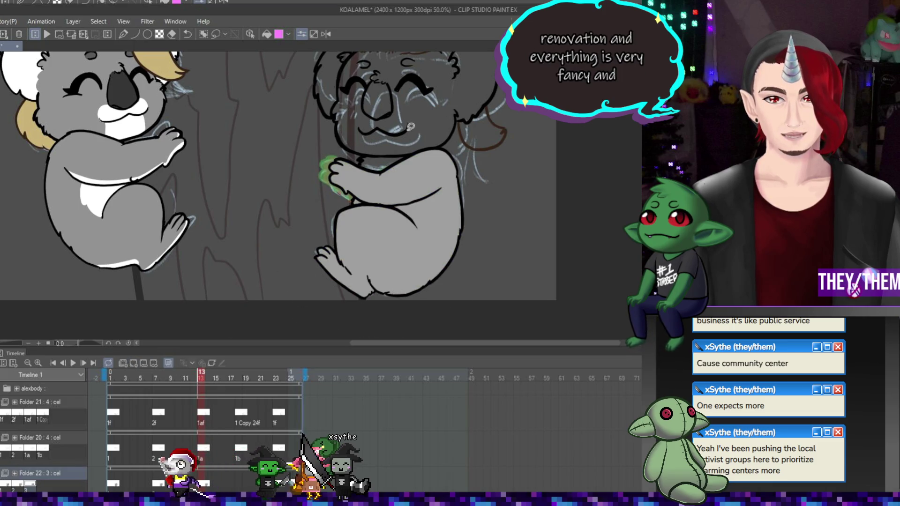
left_click(238, 484)
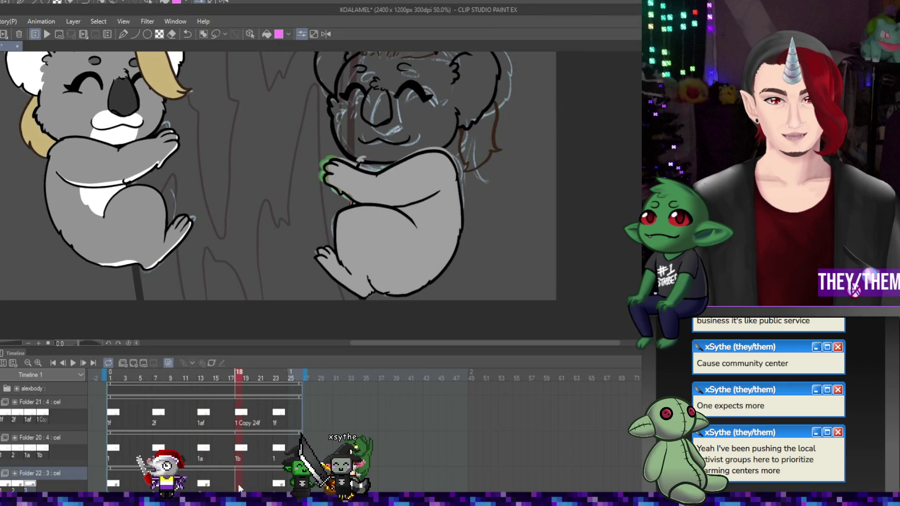
left_click(133, 364)
left_click_drag(356, 135, 291, 212)
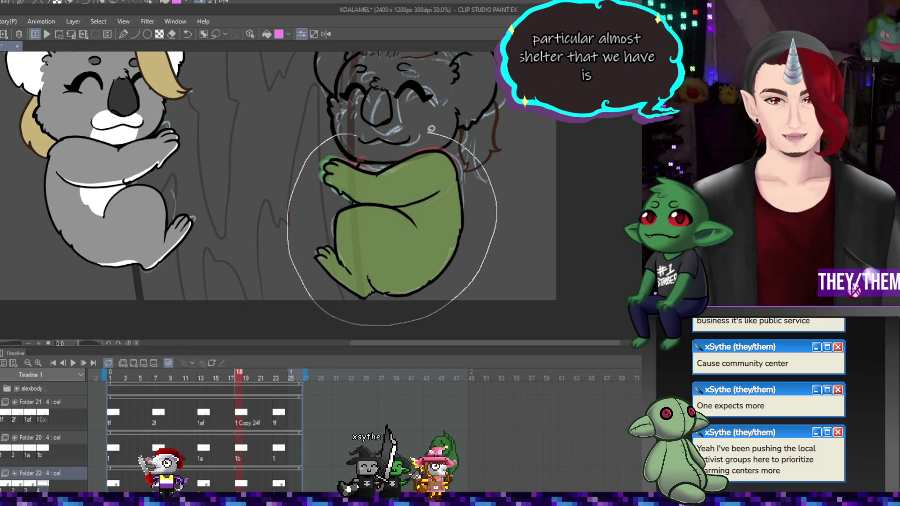
left_click_drag(431, 129, 430, 132)
scroll(428, 162, "up", 2)
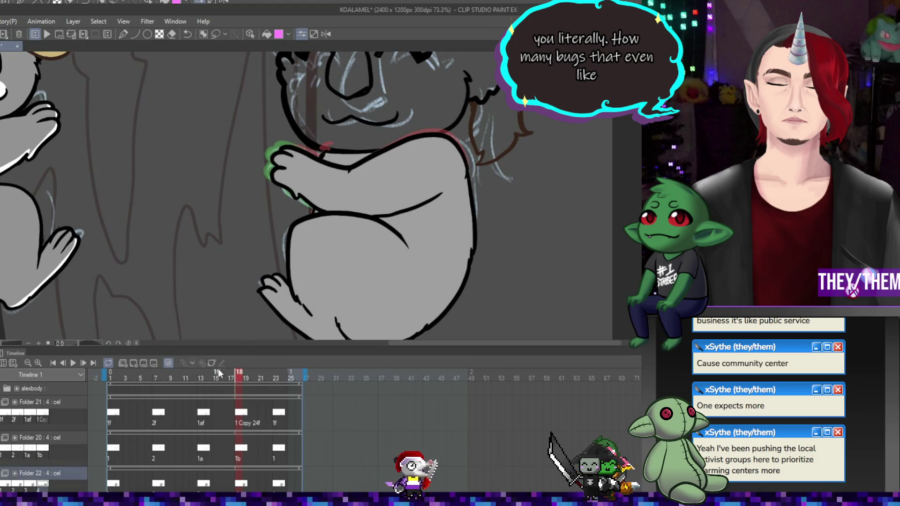
left_click(204, 487)
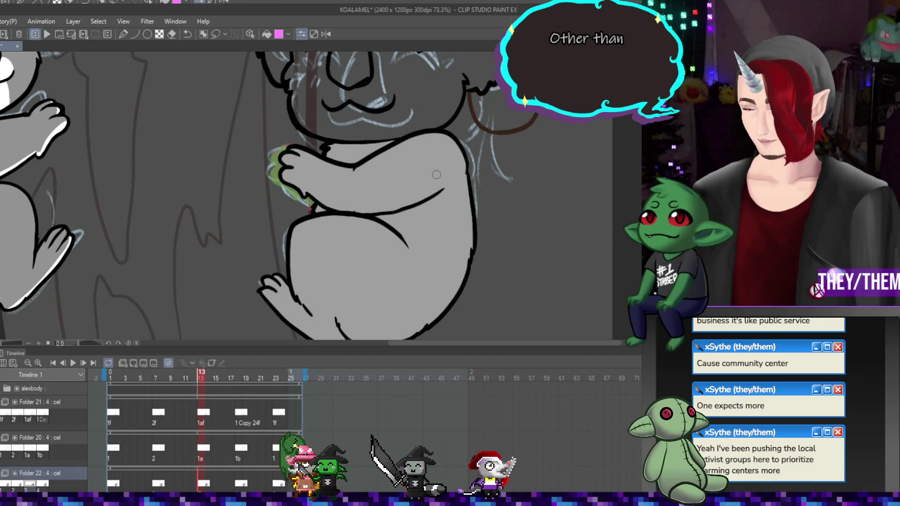
left_click(159, 486)
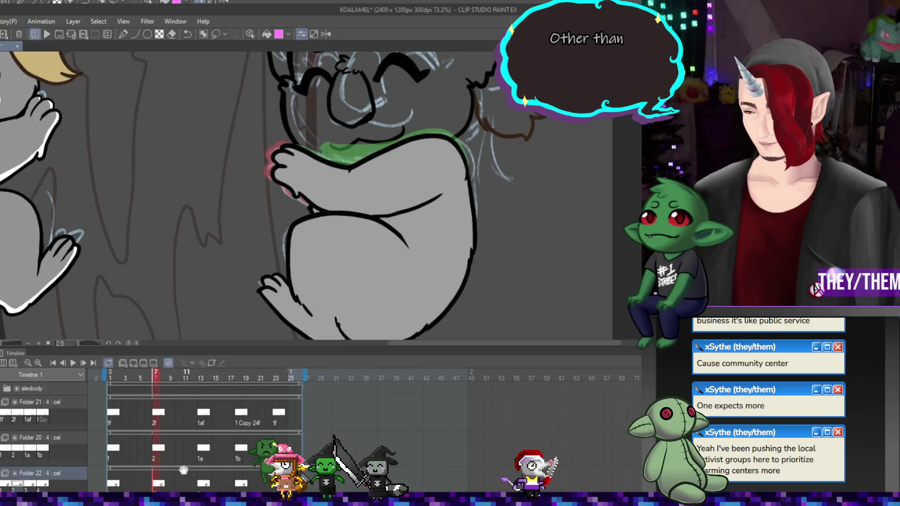
left_click(113, 484)
left_click(241, 487)
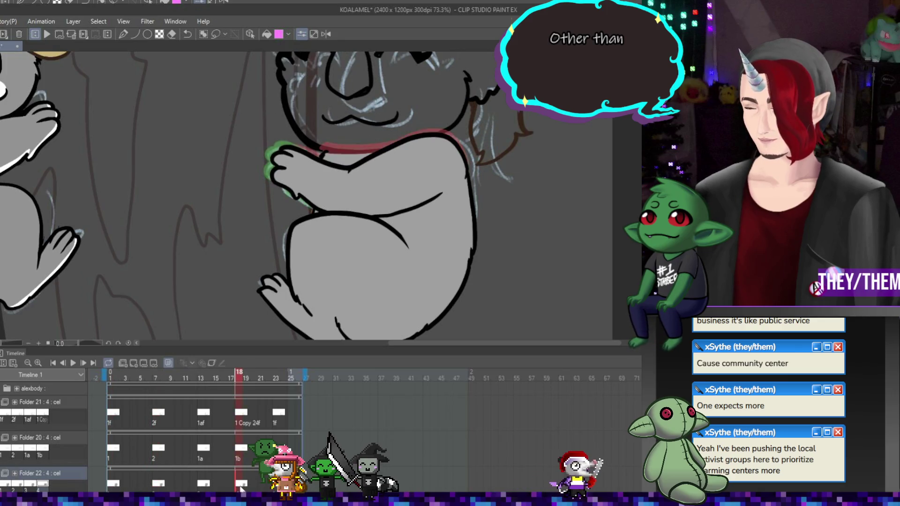
left_click(121, 486)
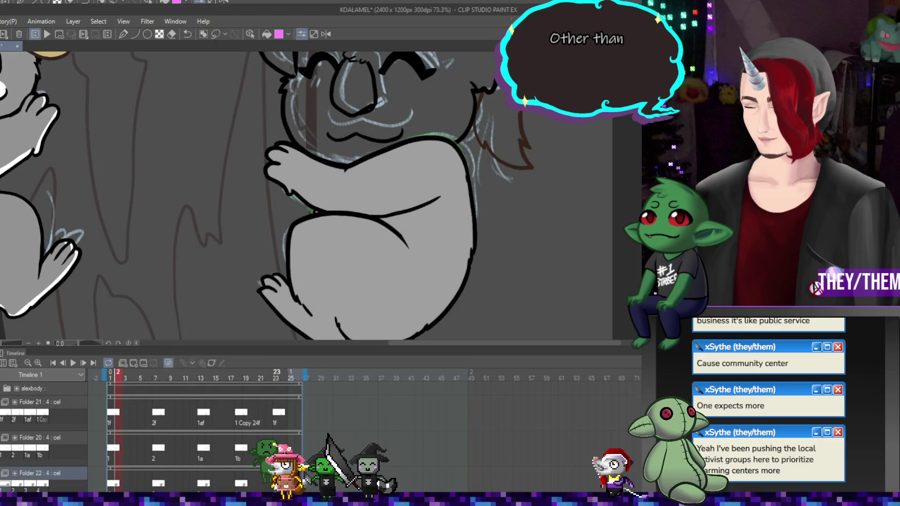
left_click(276, 485)
left_click(239, 487)
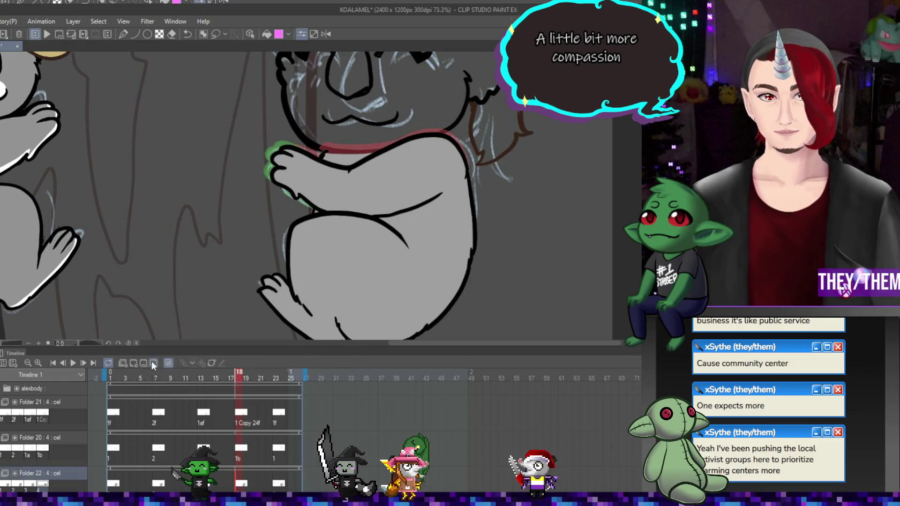
scroll(259, 329, "down", 3)
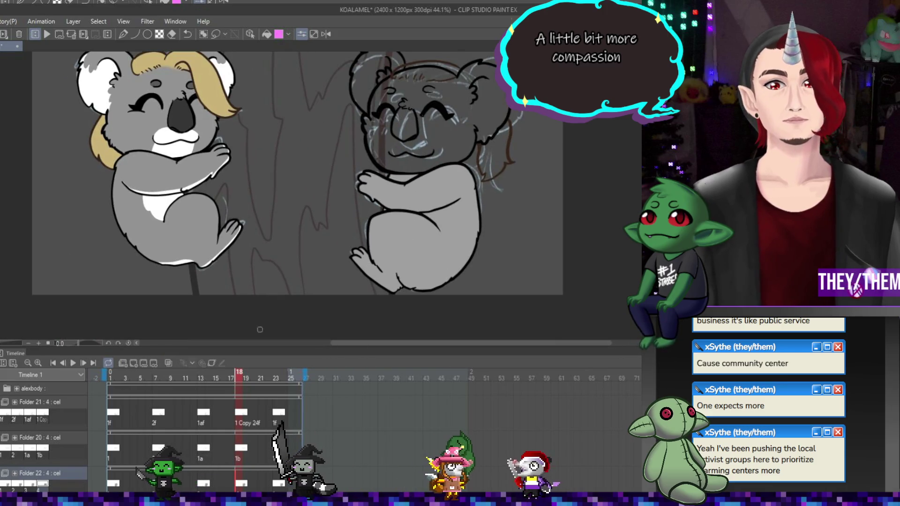
- Watch the koala loop play through once, stop it, and select the alexbody track
left_click(73, 363)
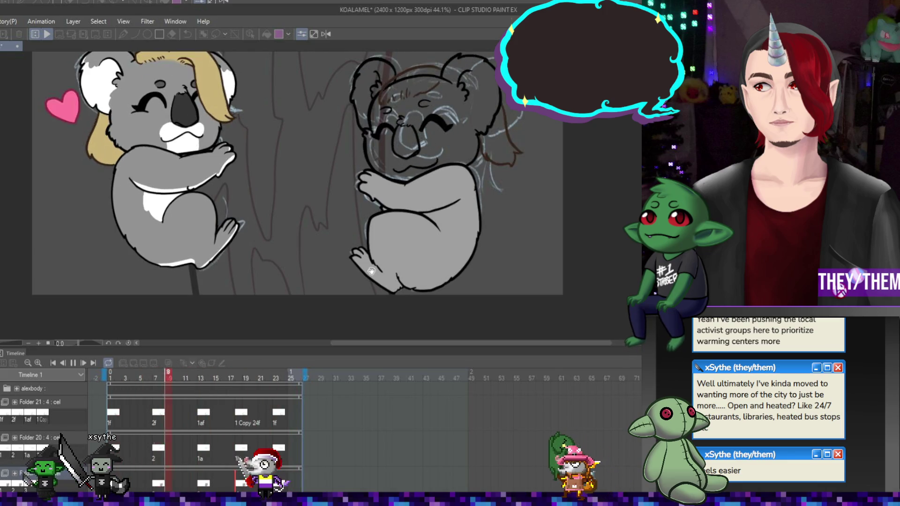
left_click(75, 363)
scroll(441, 177, "down", 2)
scroll(441, 178, "up", 2)
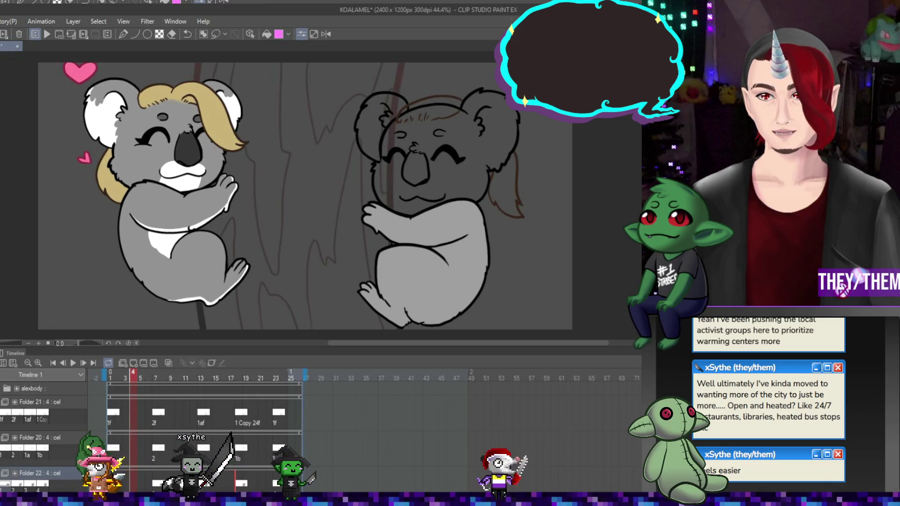
left_click(43, 389)
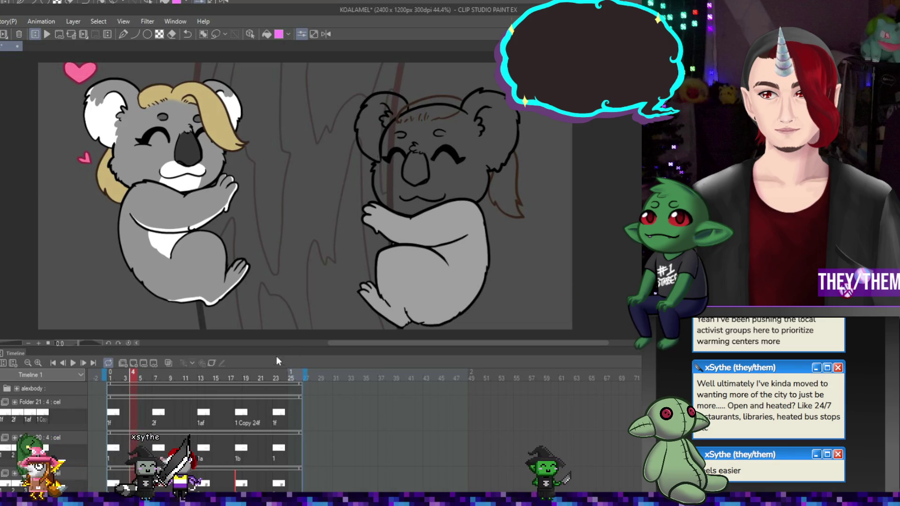
- Add a new cel to Folder 23 at frame 1
scroll(158, 433, "down", 3)
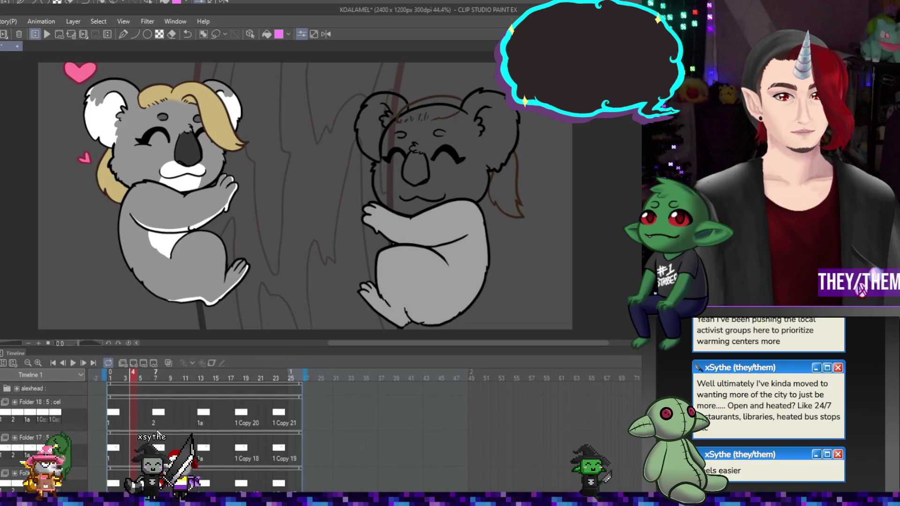
scroll(158, 433, "down", 3)
left_click(110, 378)
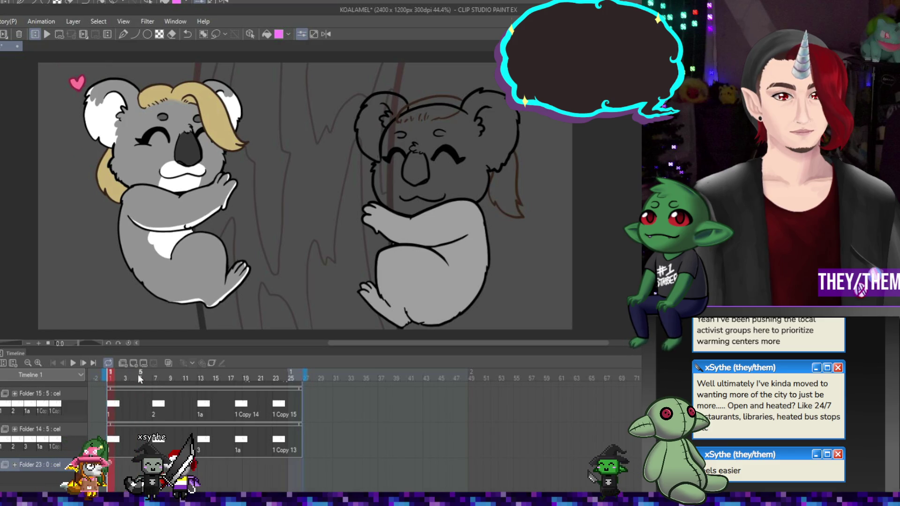
left_click(134, 363)
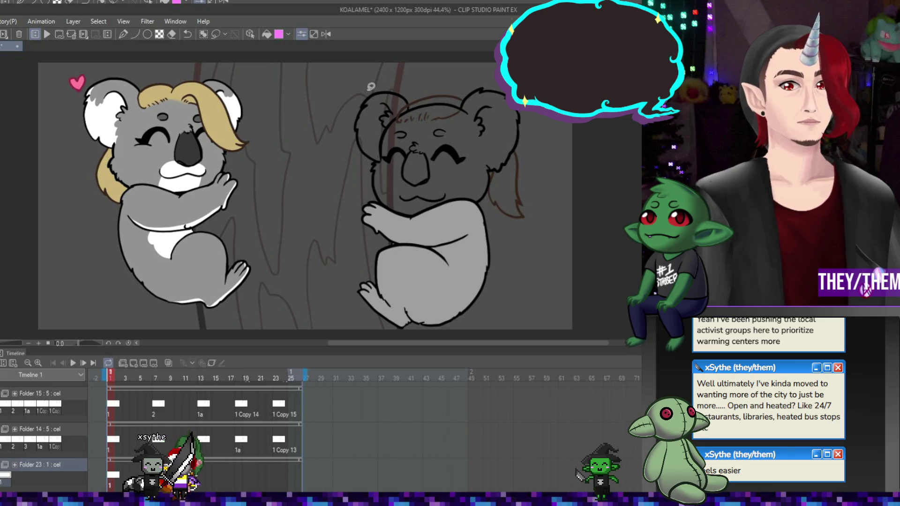
- Lasso-fill the brown-haired koala's head grey, then add a Folder 23 cel at frame 7
left_click_drag(405, 73, 354, 87)
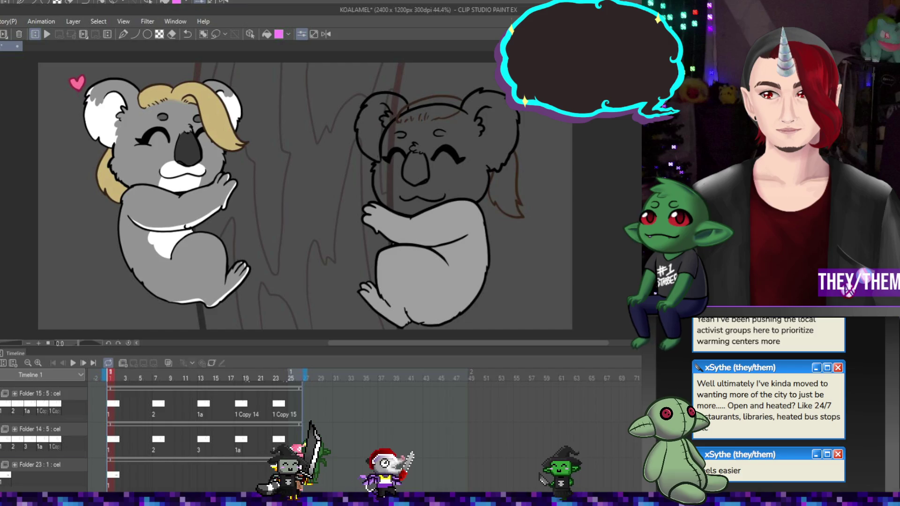
left_click(43, 465)
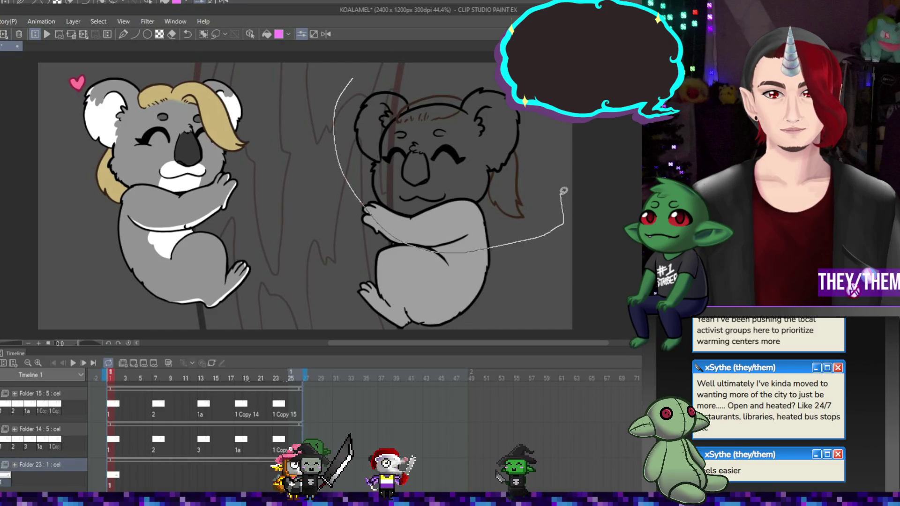
left_click_drag(403, 69, 375, 72)
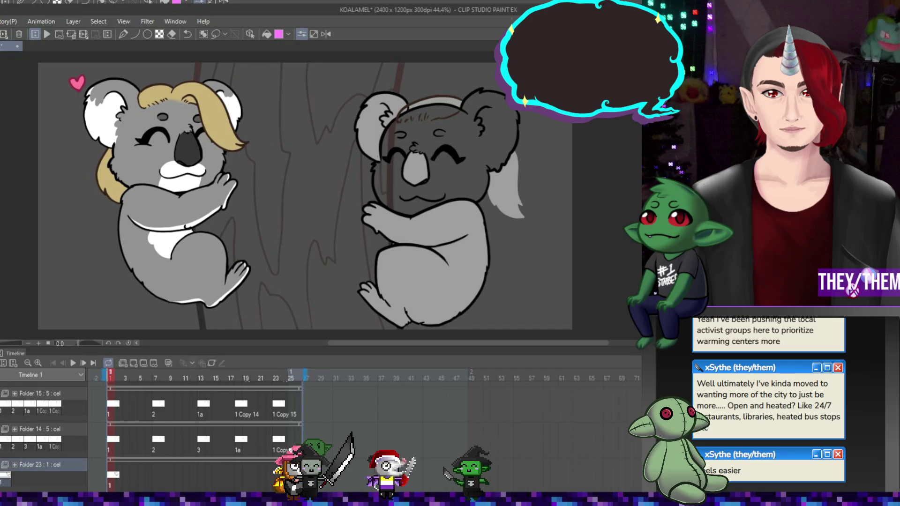
key("ctrl+z")
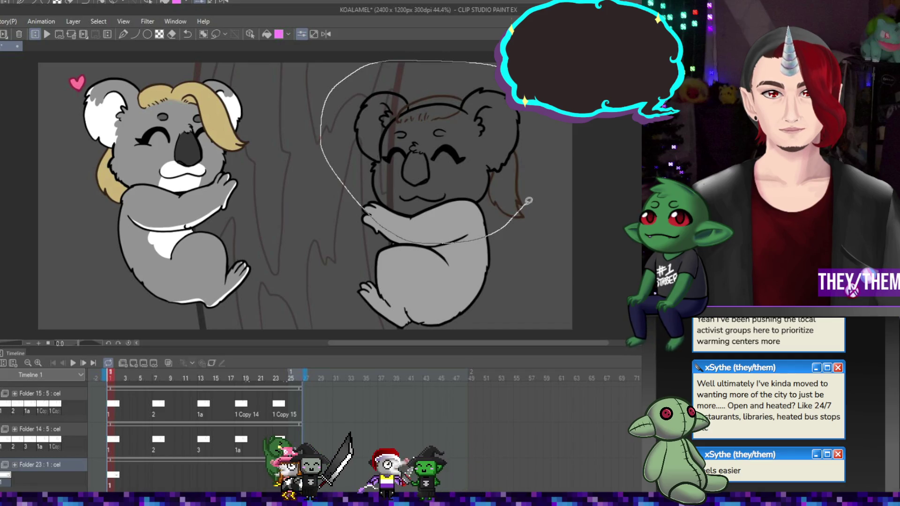
left_click_drag(544, 117, 498, 65)
key("ctrl+z")
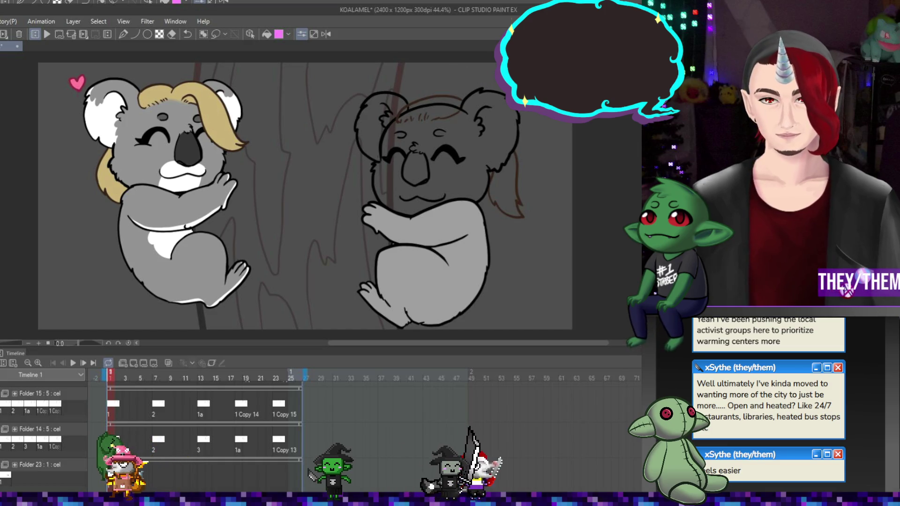
mouse_move(385, 77)
left_mouse_down()
mouse_move(354, 100)
mouse_move(503, 251)
mouse_move(521, 140)
mouse_move(387, 79)
left_mouse_up()
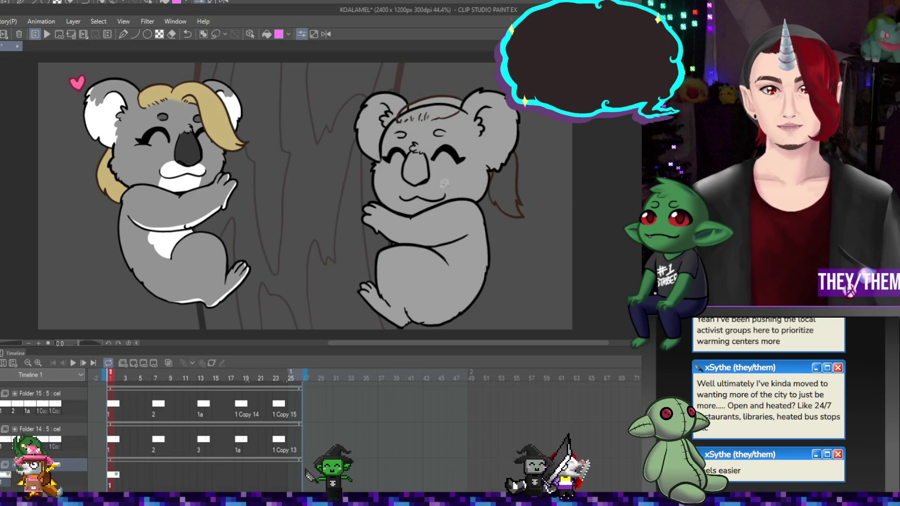
left_click(154, 479)
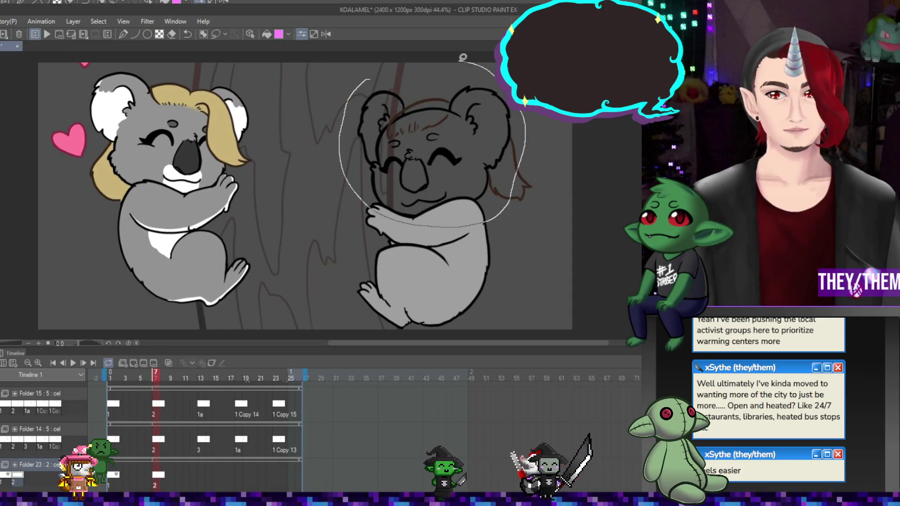
- Fill the koala's head grey on the frame 7 cel and on a new frame 13 cel
left_click_drag(462, 57, 383, 78)
left_click(198, 477)
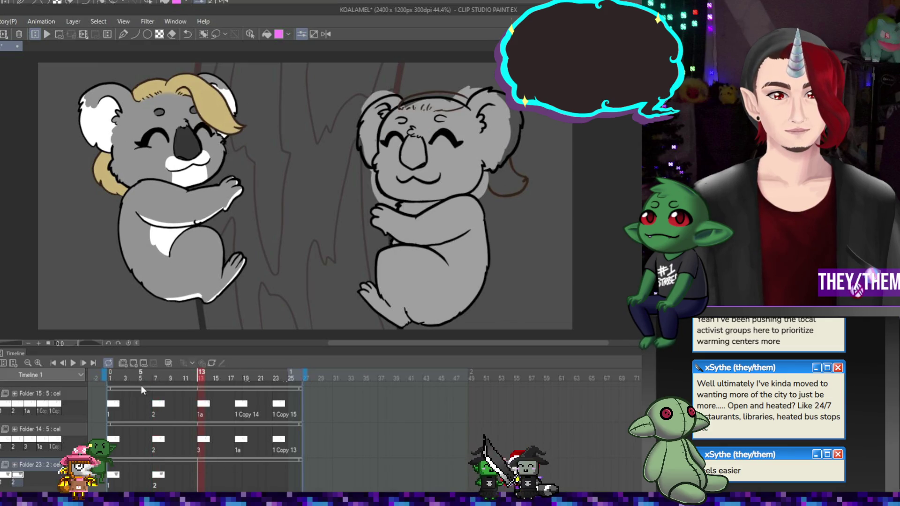
left_click(144, 361)
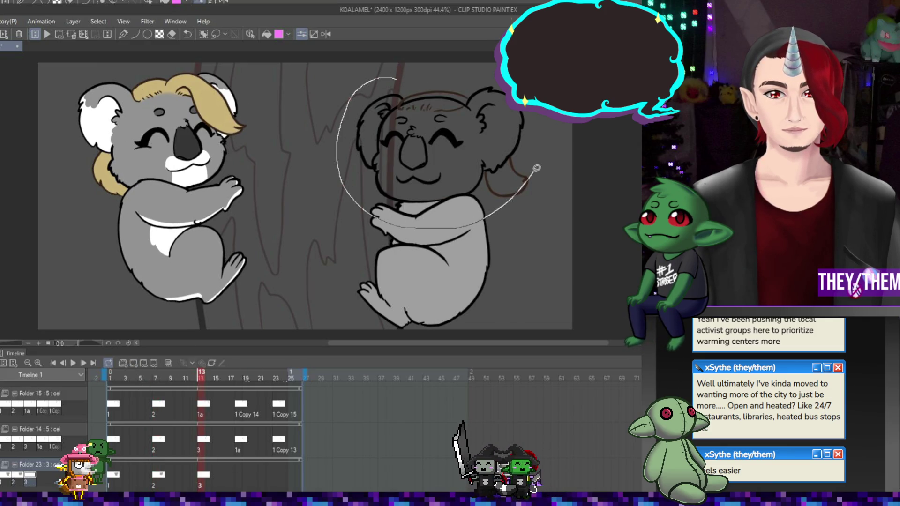
left_click_drag(495, 68, 422, 74)
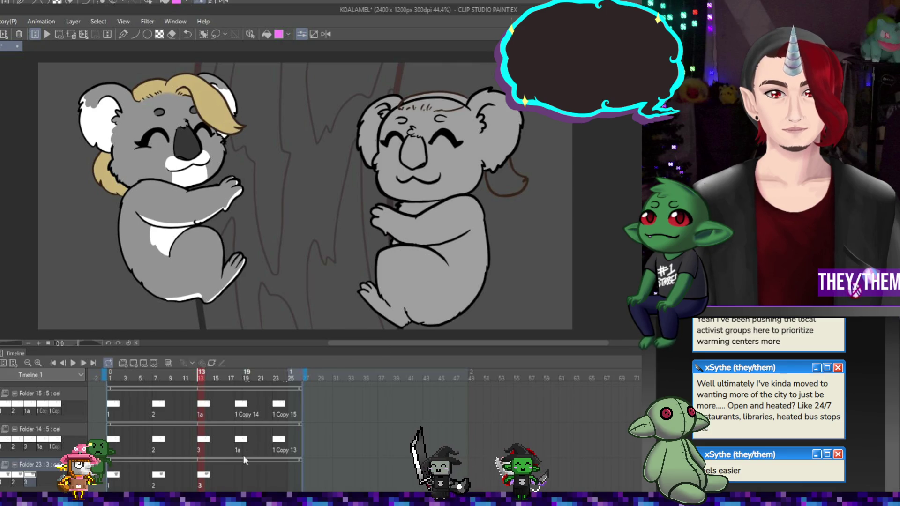
- Add Folder 23 cels at frames 18 and 23, each with the grey head fill
left_click(241, 477)
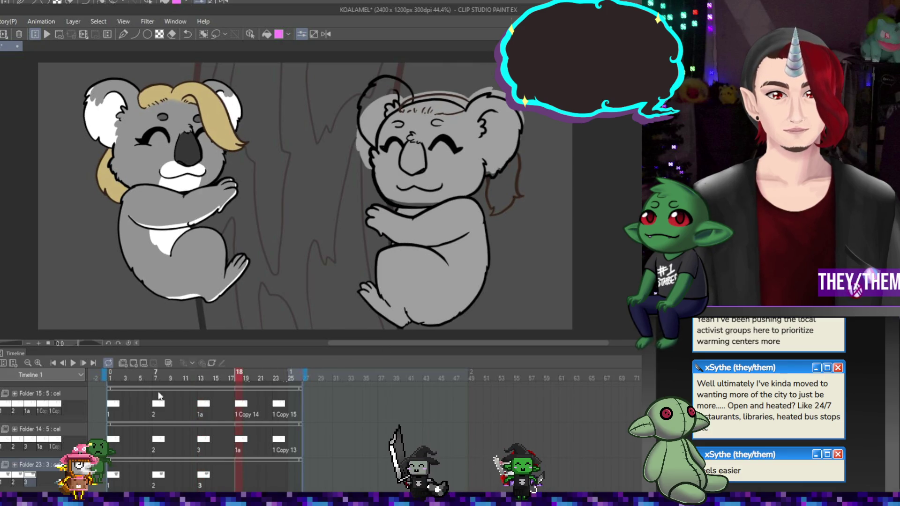
left_click(134, 362)
mouse_move(383, 63)
left_mouse_down()
mouse_move(371, 220)
mouse_move(492, 73)
left_mouse_up()
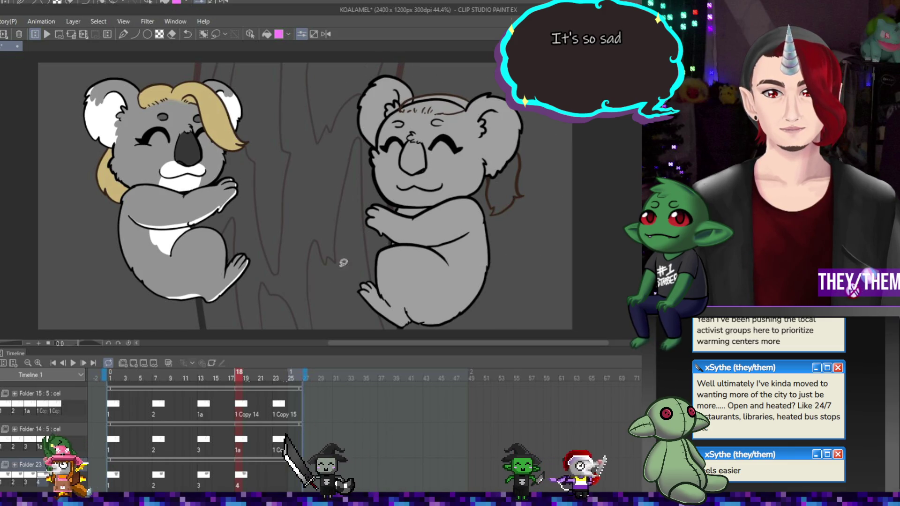
left_click(278, 477)
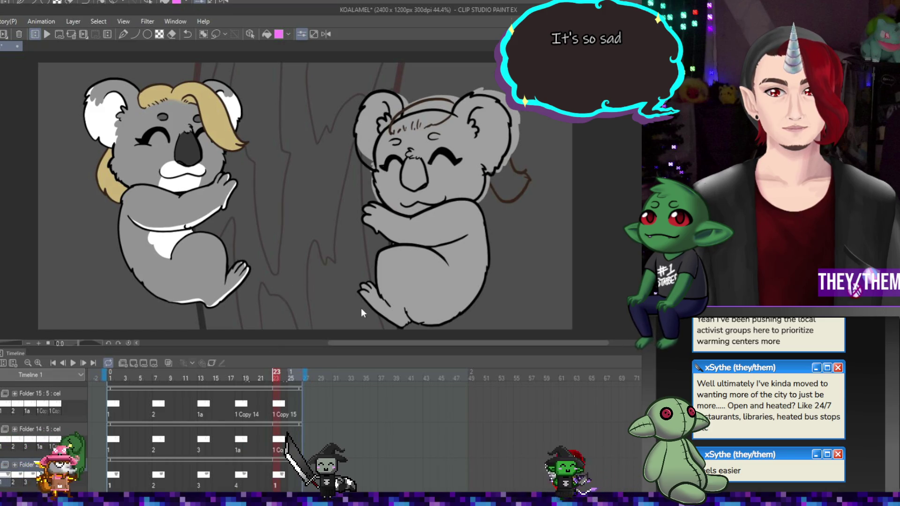
key("ctrl+z")
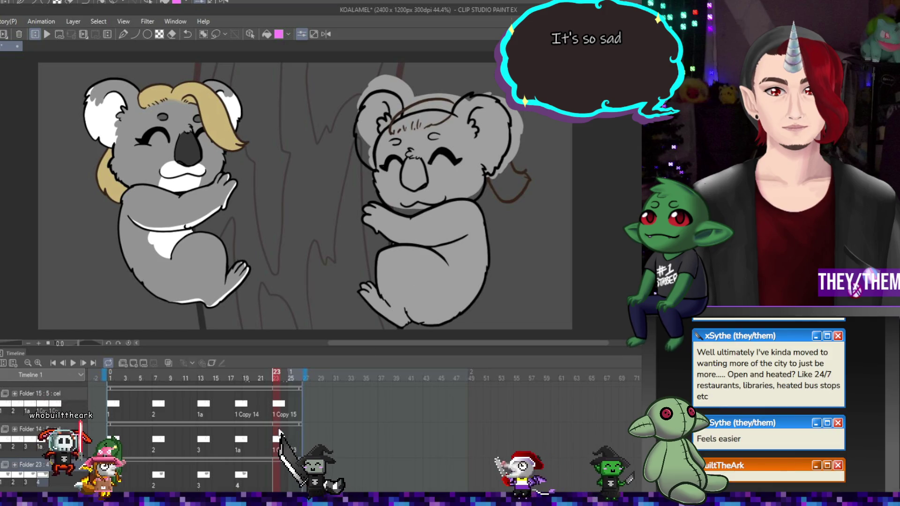
left_click(133, 362)
mouse_move(398, 80)
left_mouse_down()
mouse_move(337, 122)
mouse_move(403, 232)
mouse_move(487, 80)
left_mouse_up()
scroll(513, 209, "up", 2)
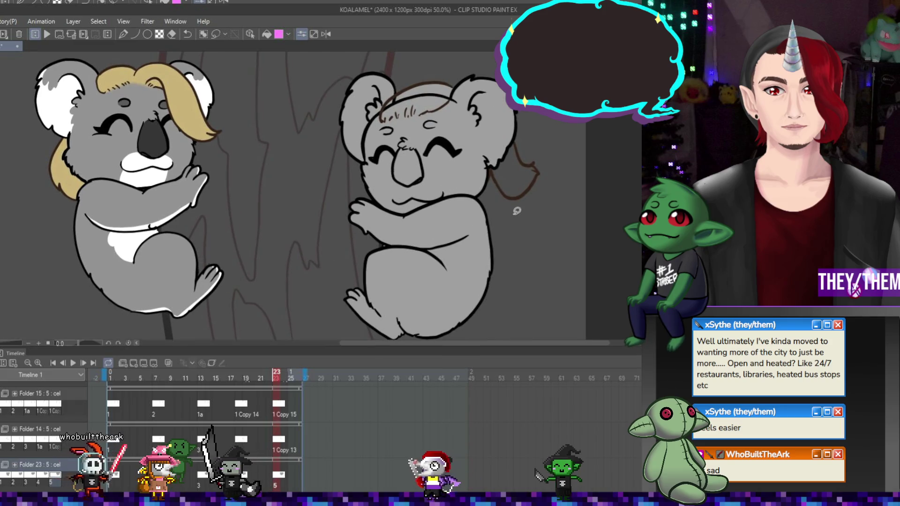
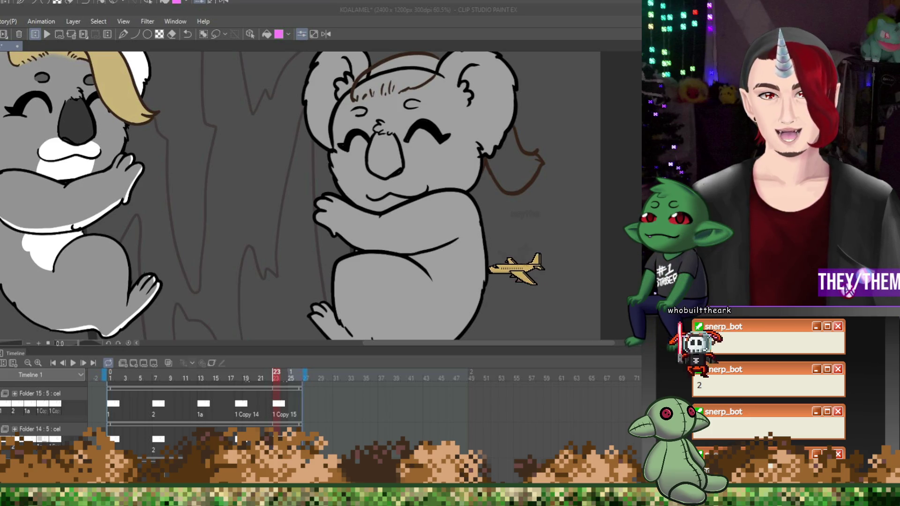
- Zoom out until both koalas fit on screen and play the KOALAMEL animation
scroll(300, 197, "down", 3)
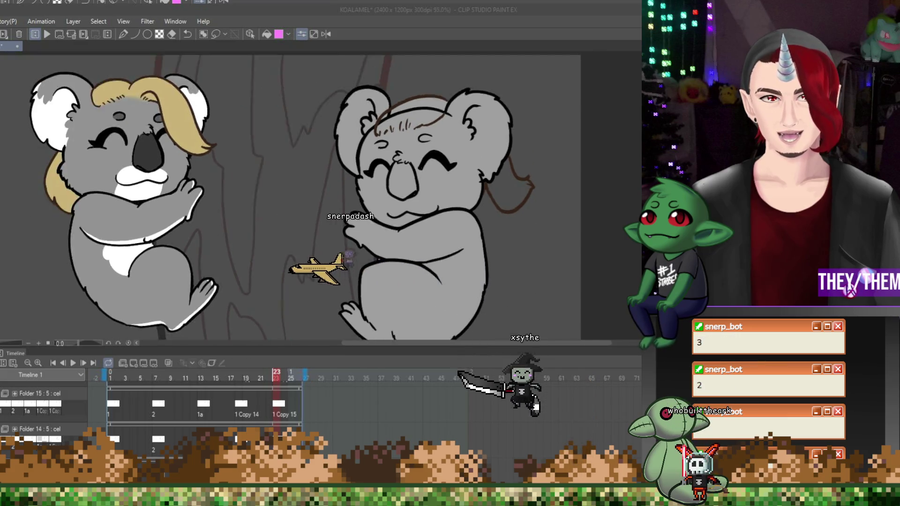
scroll(511, 316, "up", 3)
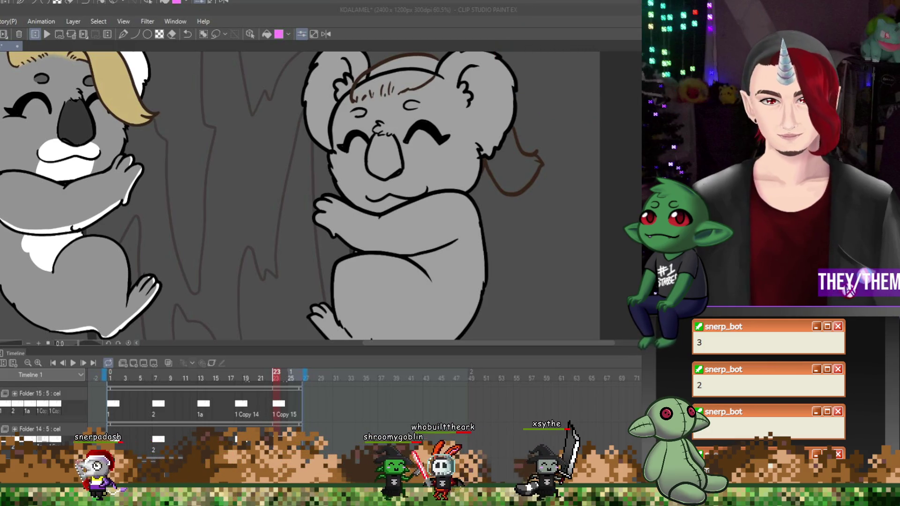
scroll(125, 325, "down", 3)
scroll(125, 325, "up", 4)
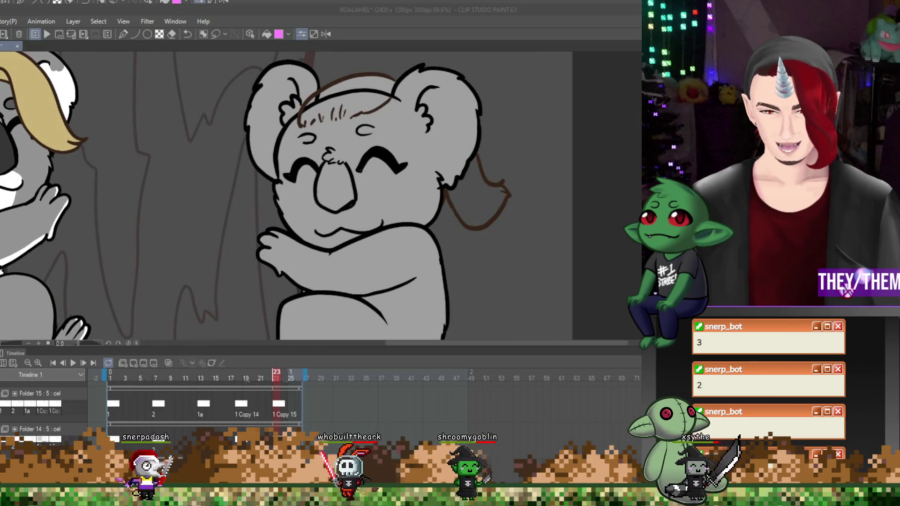
key("ctrl+minus")
key("ctrl+minus")
key("ctrl+minus")
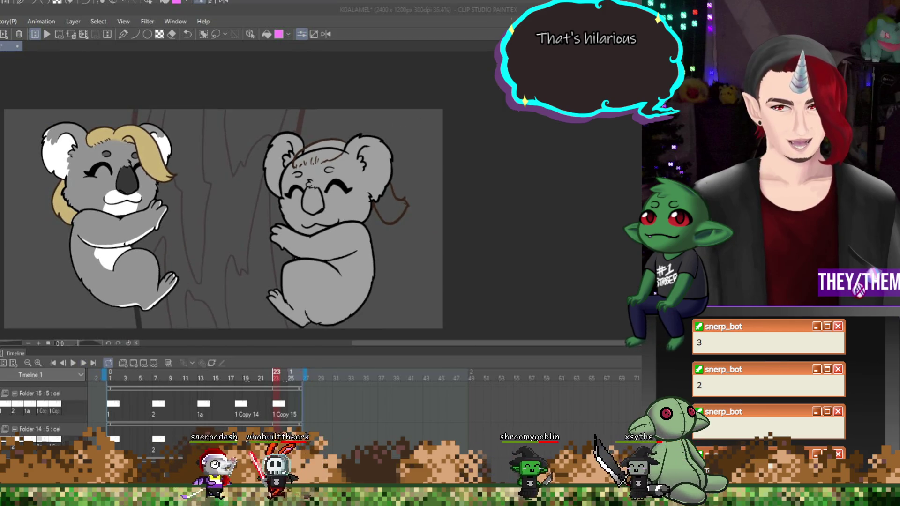
key("Return")
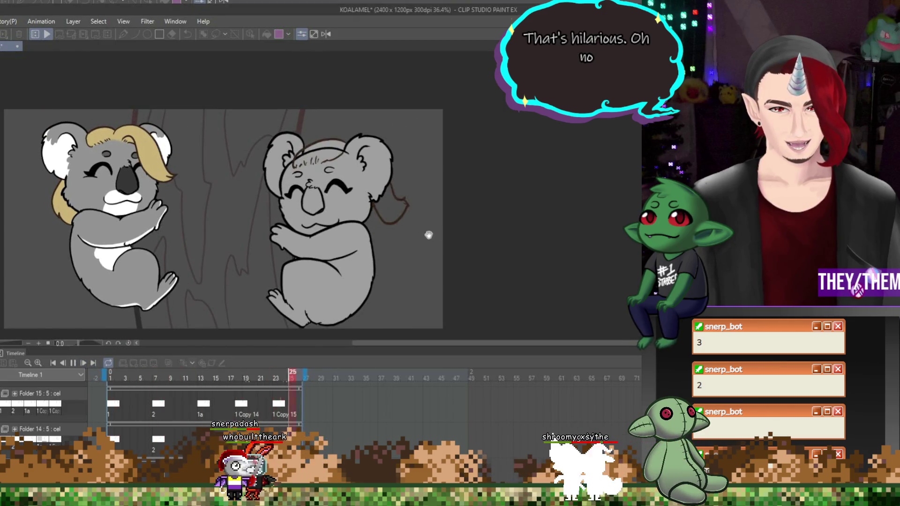
left_click_drag(406, 344, 376, 342)
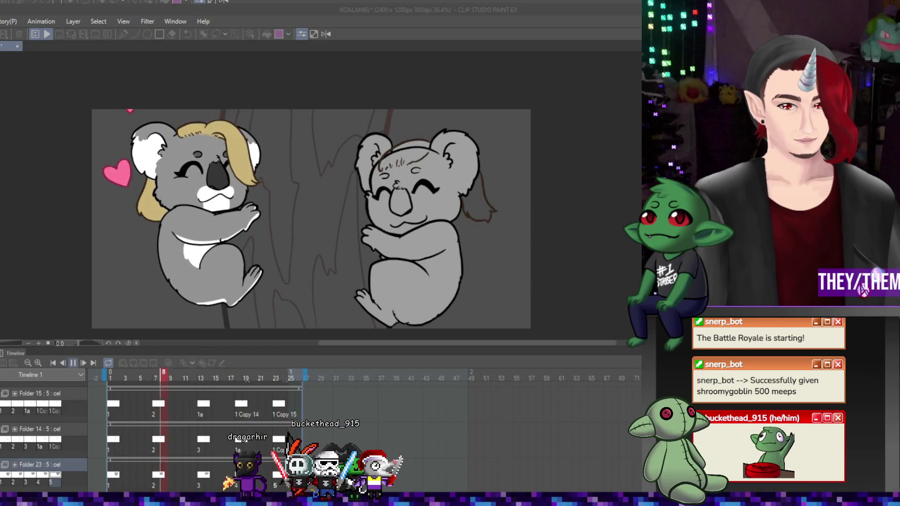
- Pause the koala animation and send the playhead back to frame 1
left_click(73, 364)
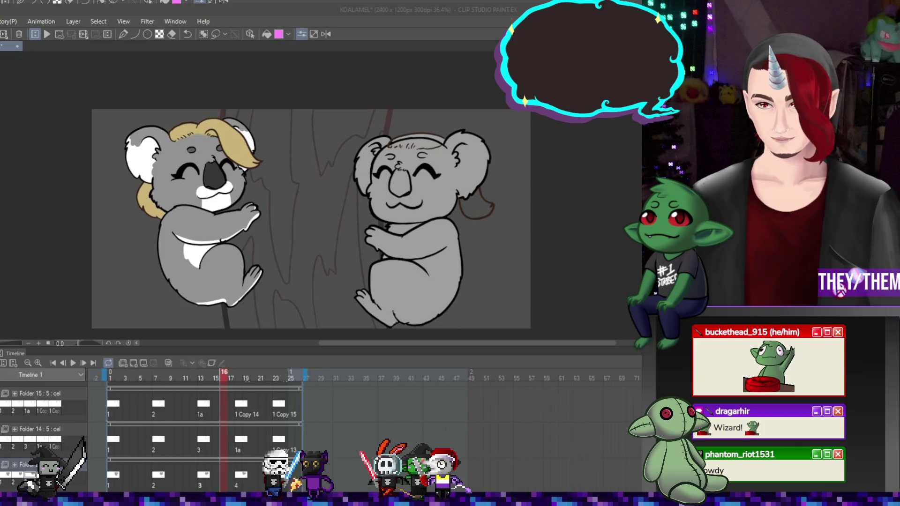
key("alt+Tab")
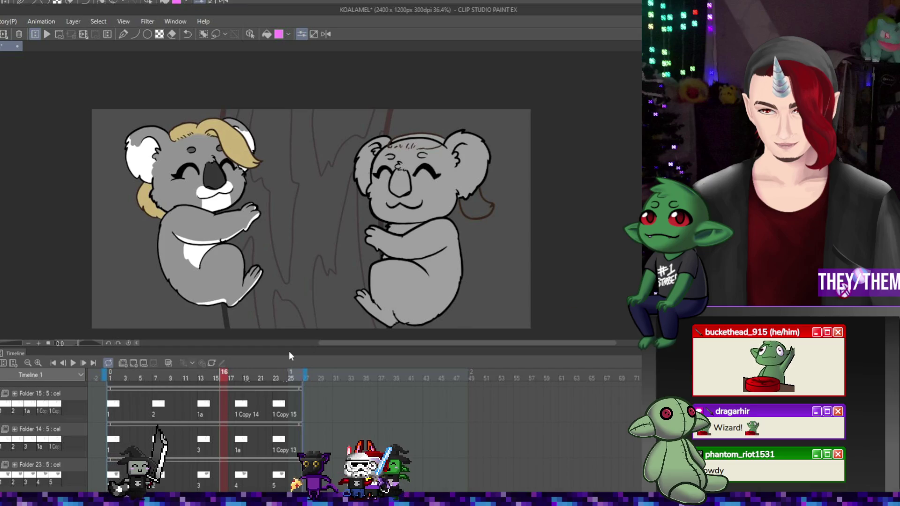
left_click(123, 364)
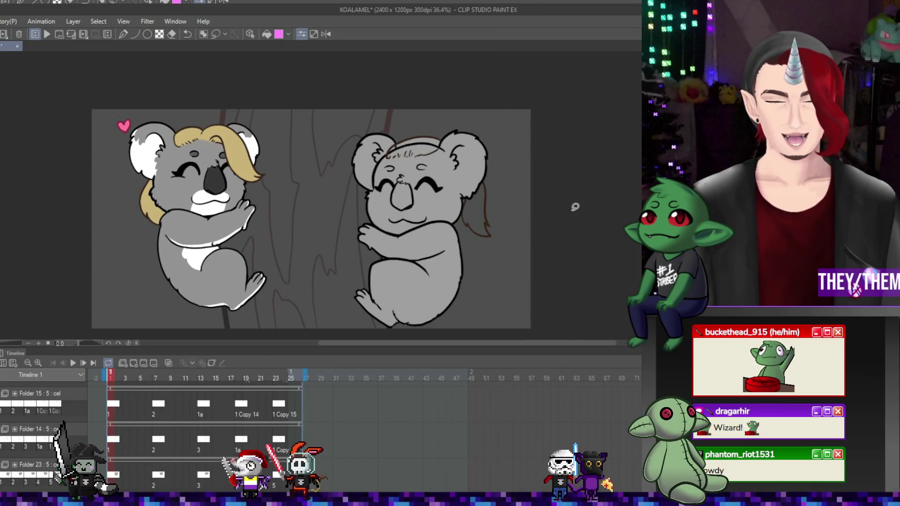
scroll(511, 217, "up", 3)
- Brush blonde yellow into the second koala's side lock and drag Folder 24 below Folder 19
scroll(512, 217, "up", 1)
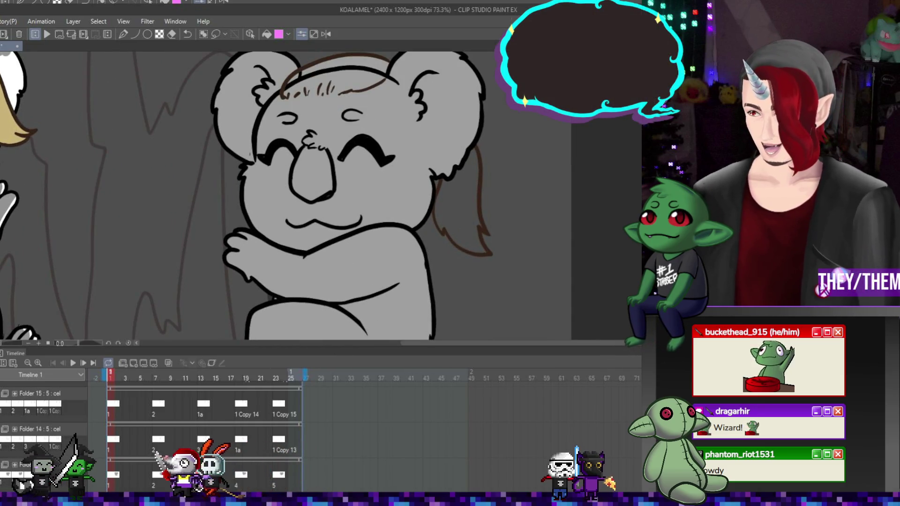
mouse_move(446, 184)
left_mouse_down()
mouse_move(439, 220)
mouse_move(444, 211)
left_mouse_up()
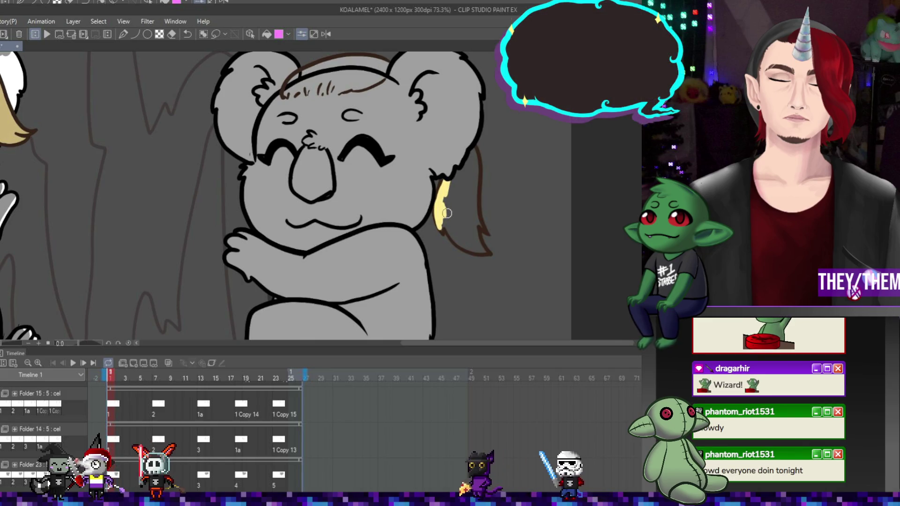
scroll(197, 422, "down", 1)
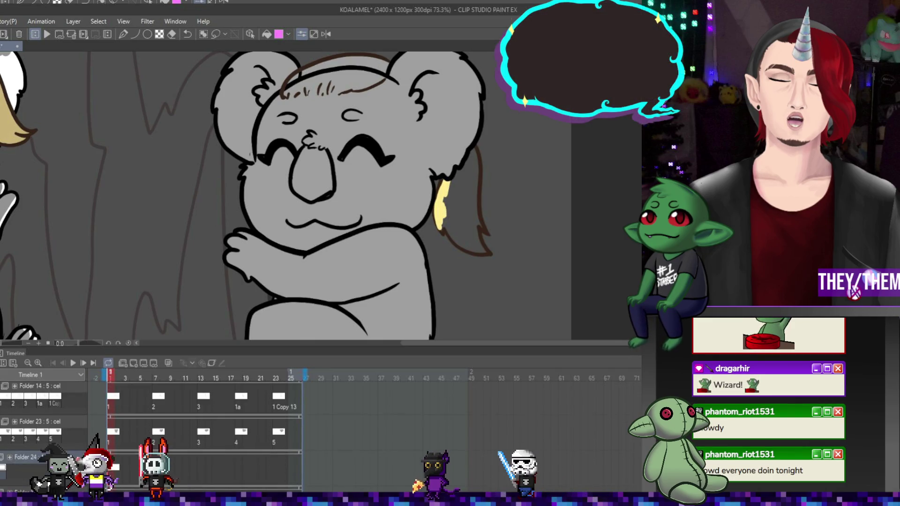
scroll(70, 434, "down", 1)
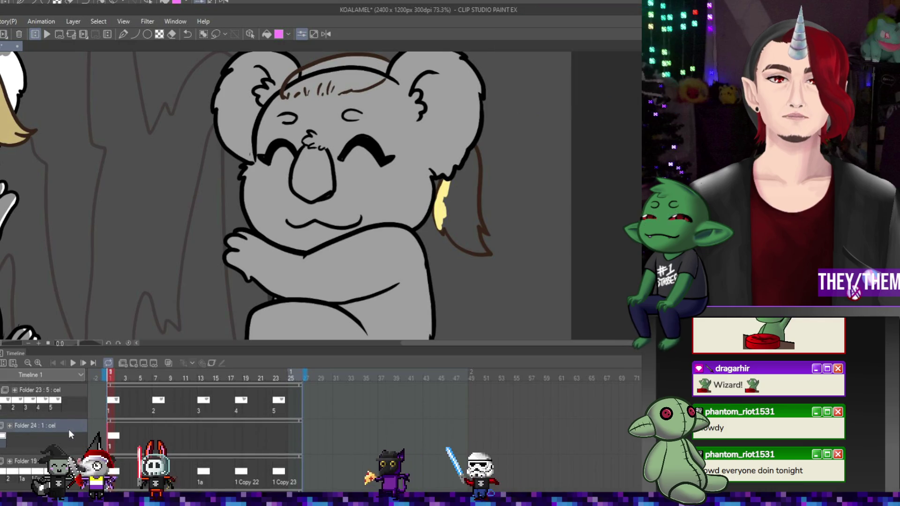
left_click_drag(70, 434, 71, 468)
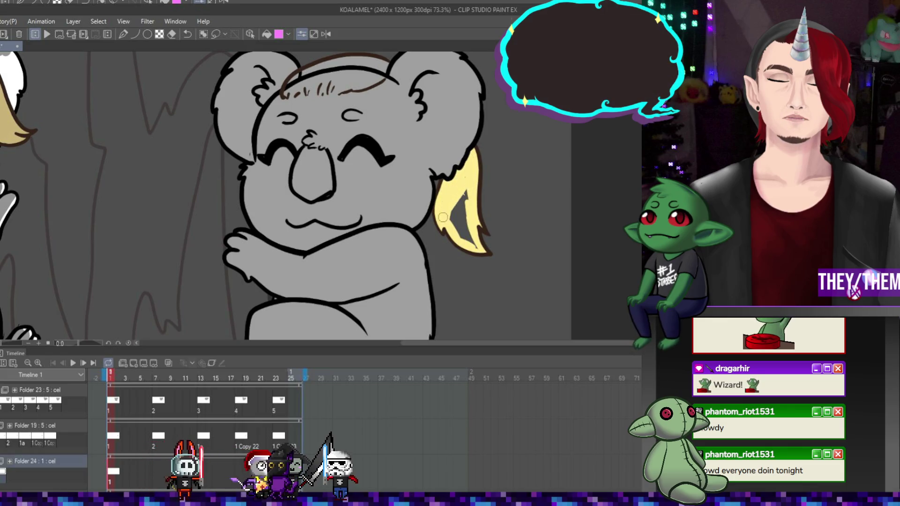
left_click_drag(460, 221, 459, 217)
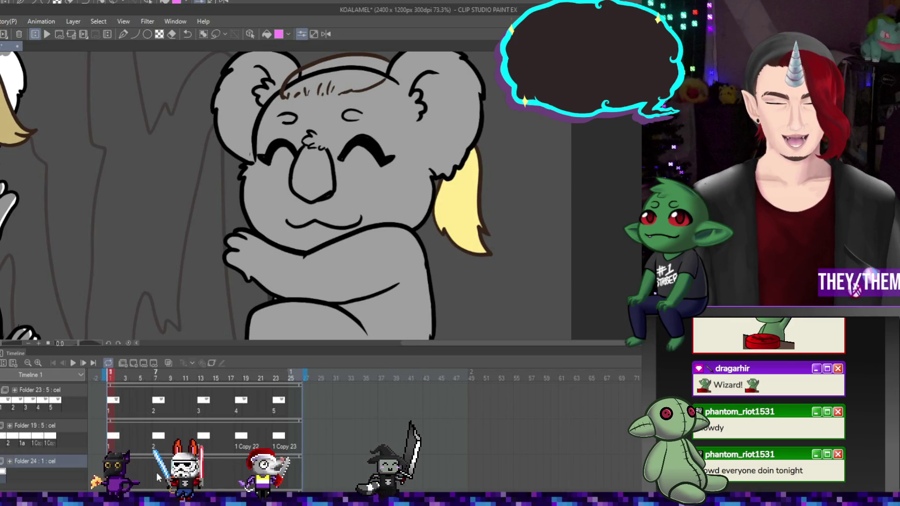
- On frame 7, fill the second koala's side lock solid blonde, covering the dark gap
left_click(158, 477)
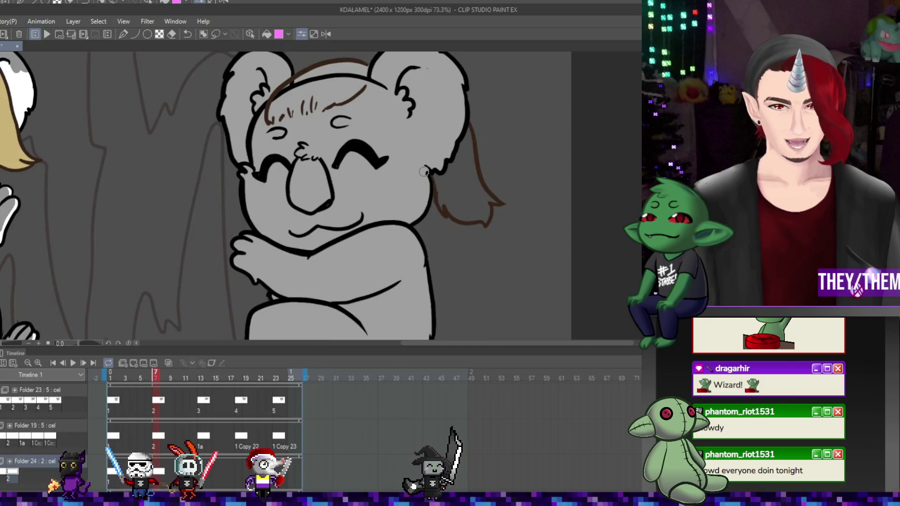
scroll(424, 172, "up", 2)
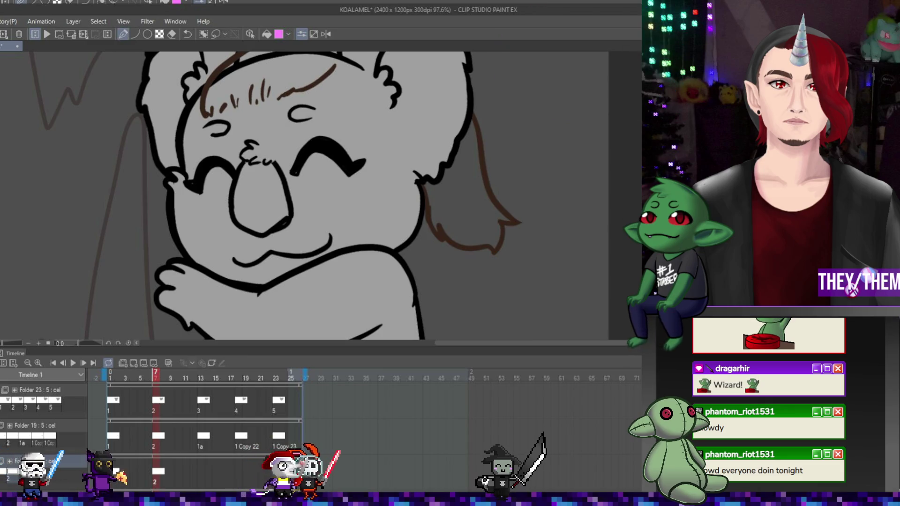
mouse_move(432, 191)
left_mouse_down()
mouse_move(437, 229)
mouse_move(477, 239)
left_mouse_up()
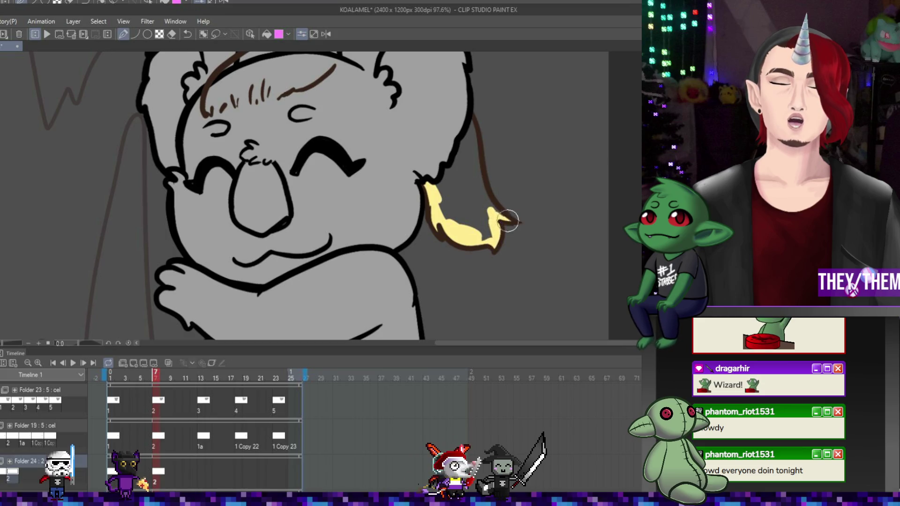
left_click_drag(478, 175, 472, 124)
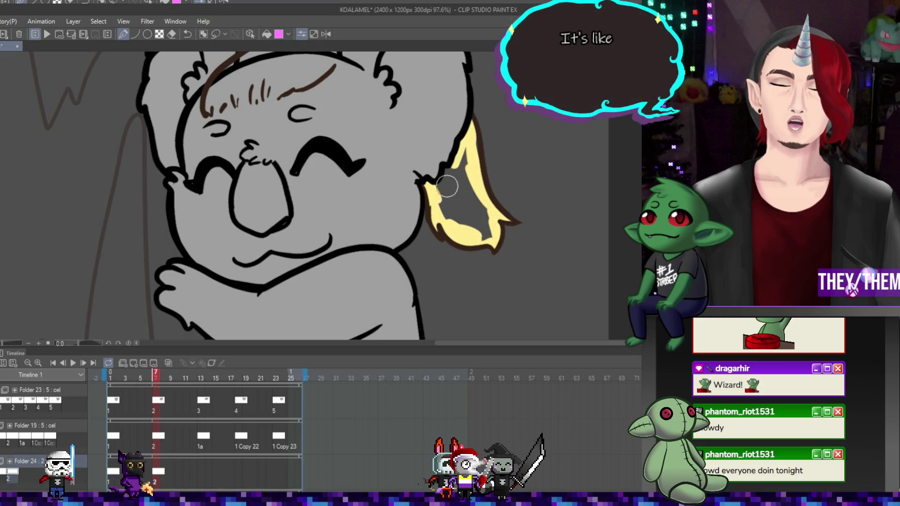
mouse_move(446, 209)
left_mouse_down()
mouse_move(462, 175)
mouse_move(459, 197)
mouse_move(491, 230)
left_mouse_up()
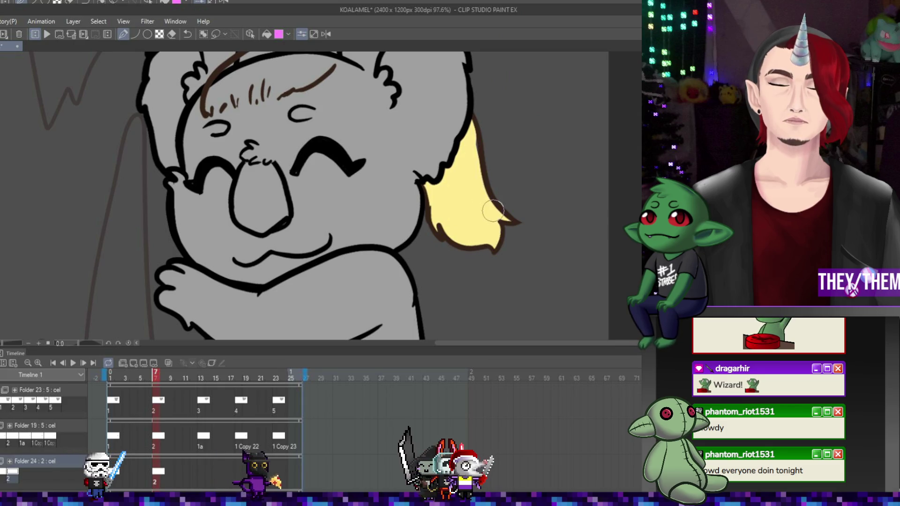
left_click(204, 469)
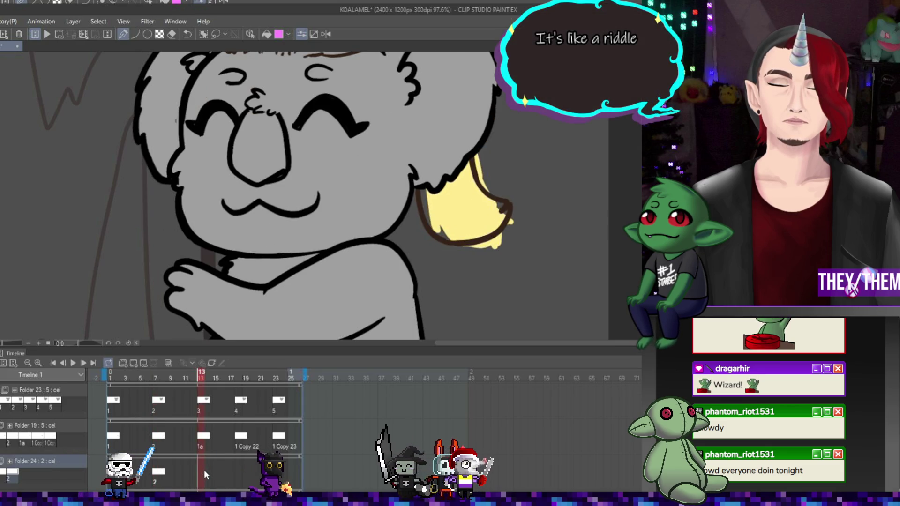
- Add a new cel at frame 13 in Folder 24 and paint the hair tuft yellow
left_click(133, 364)
mouse_move(422, 193)
left_mouse_down()
mouse_move(477, 229)
mouse_move(501, 216)
mouse_move(486, 233)
mouse_move(467, 164)
left_mouse_up()
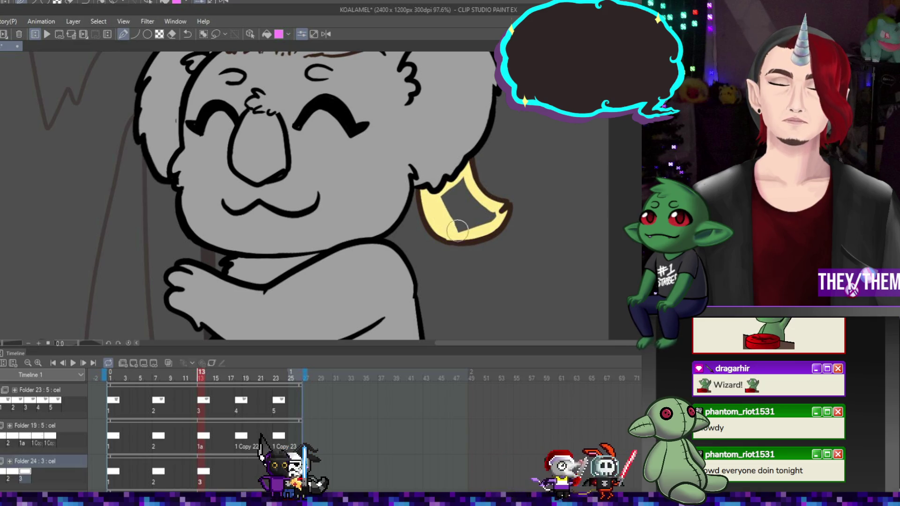
left_click_drag(471, 221, 474, 219)
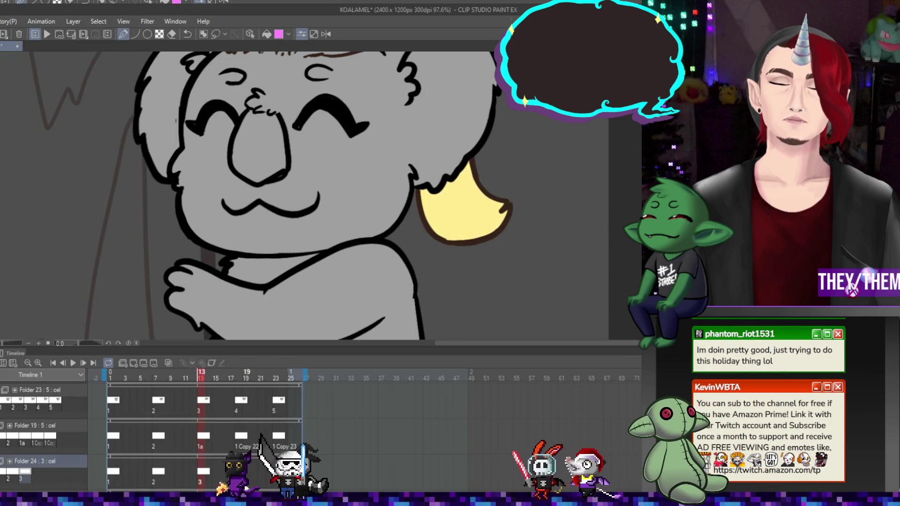
- Add a new cel at frame 18 and paint the hair tuft yellow down the neck
left_click(248, 471)
left_click(241, 473)
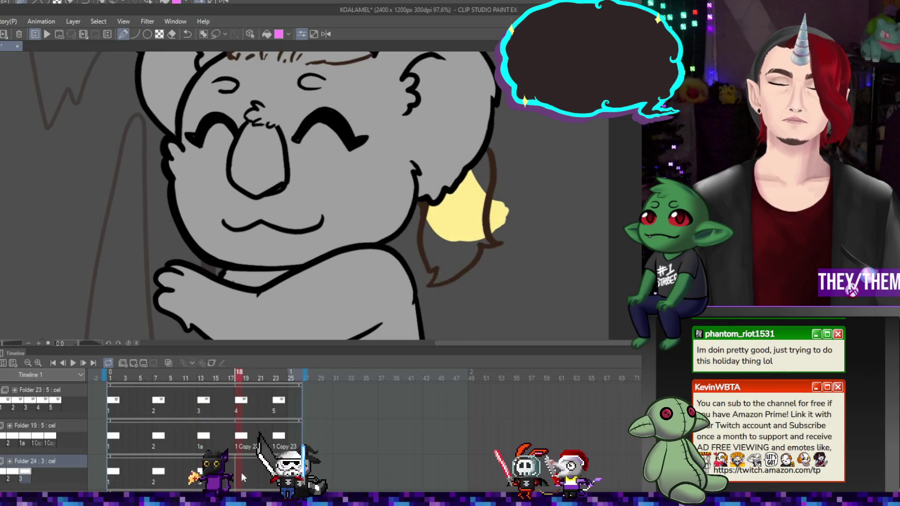
left_click(140, 364)
left_click_drag(459, 187, 429, 241)
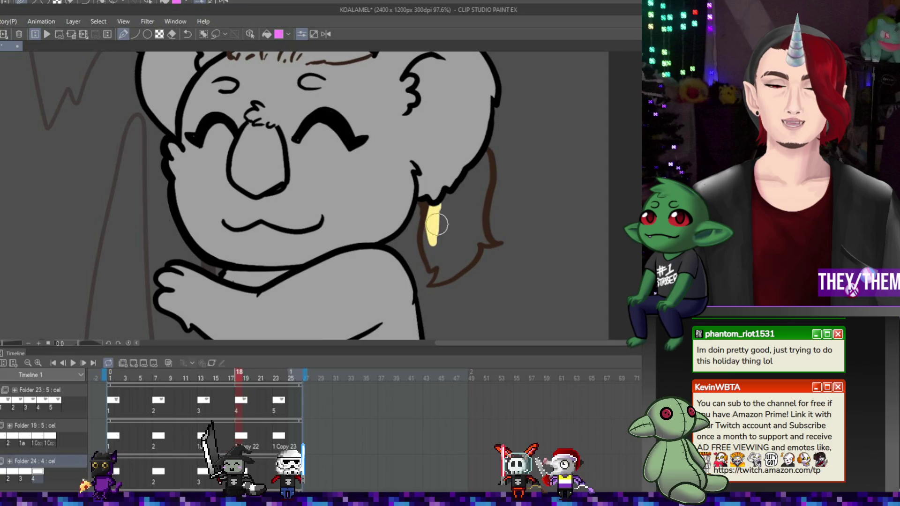
mouse_move(486, 160)
left_mouse_down()
mouse_move(479, 236)
mouse_move(429, 258)
left_mouse_up()
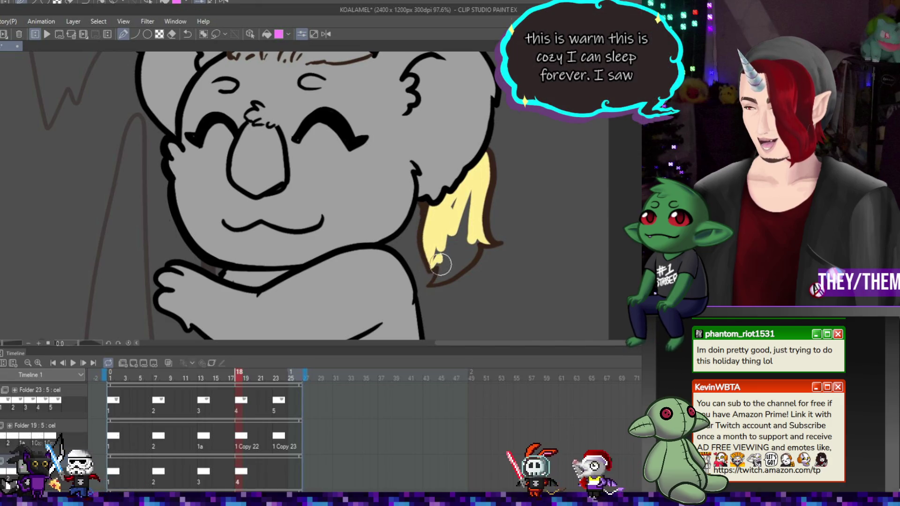
mouse_move(441, 263)
left_mouse_down()
mouse_move(438, 280)
mouse_move(469, 248)
mouse_move(462, 262)
mouse_move(477, 229)
left_mouse_up()
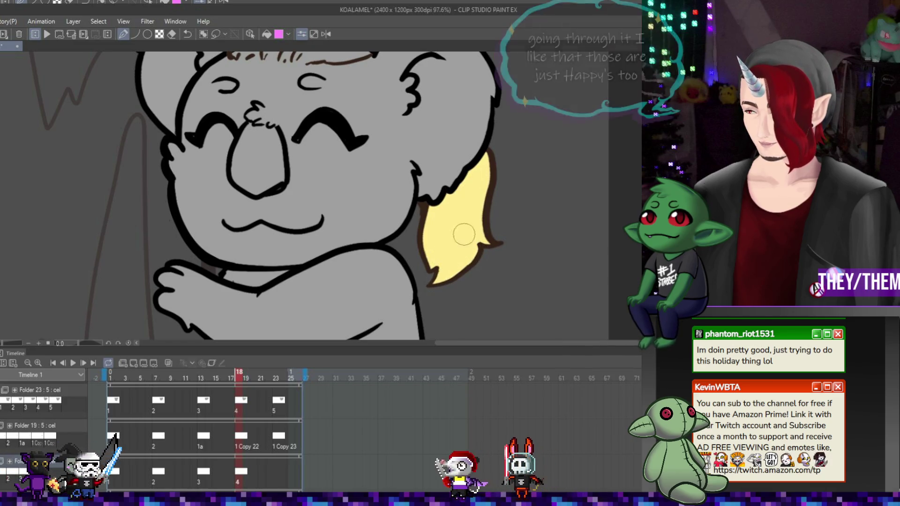
- Repaint the blonde hair tuft on the frame 23 drawing
left_click(277, 378)
mouse_move(428, 202)
left_mouse_down()
mouse_move(451, 235)
mouse_move(436, 215)
mouse_move(468, 157)
mouse_move(491, 217)
mouse_move(509, 196)
mouse_move(497, 227)
mouse_move(443, 240)
mouse_move(467, 201)
mouse_move(482, 216)
mouse_move(459, 163)
mouse_move(497, 234)
left_mouse_up()
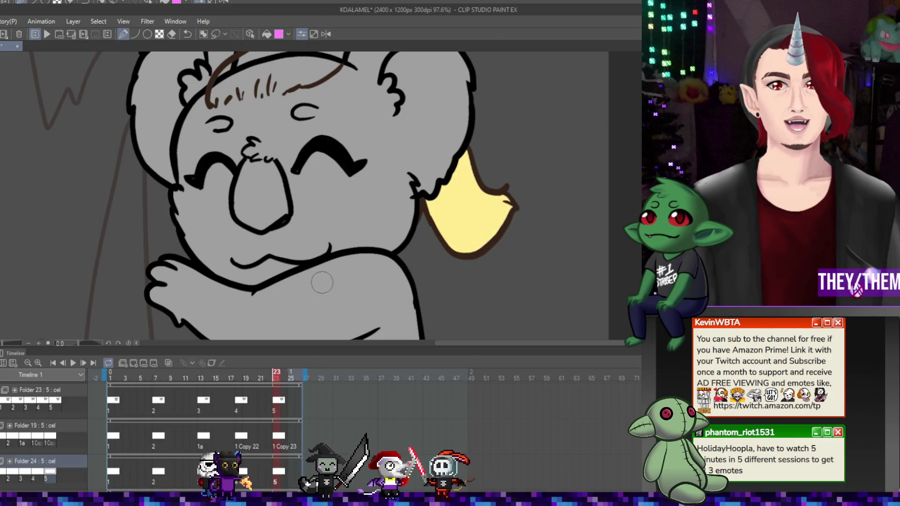
scroll(321, 281, "down", 3)
scroll(319, 261, "up", 1)
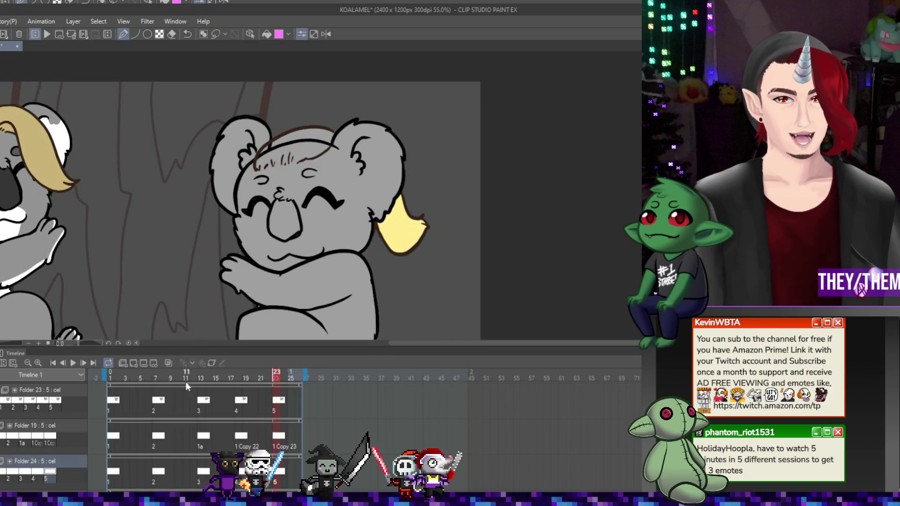
- Return to frame 1 in Folder 17 and add a new animation folder for the forehead hair
scroll(146, 420, "up", 3)
scroll(150, 421, "up", 3)
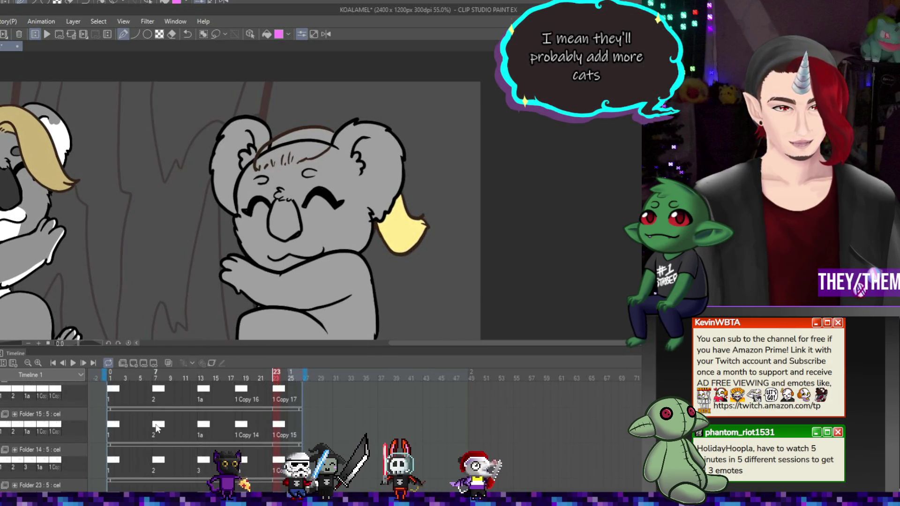
scroll(111, 421, "up", 3)
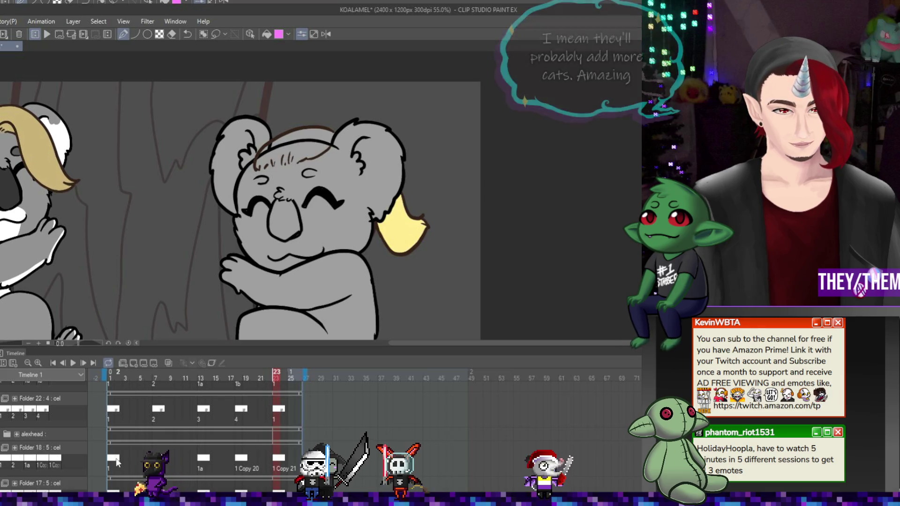
left_click(118, 487)
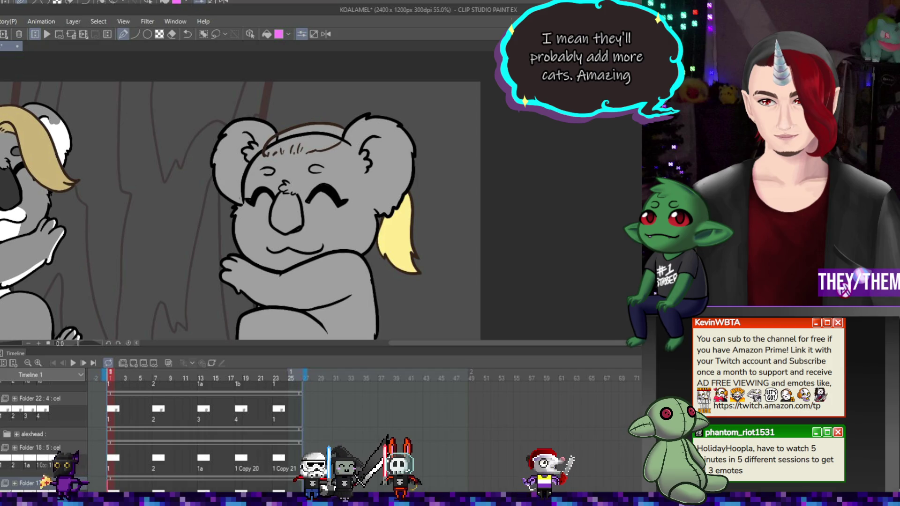
left_click(122, 363)
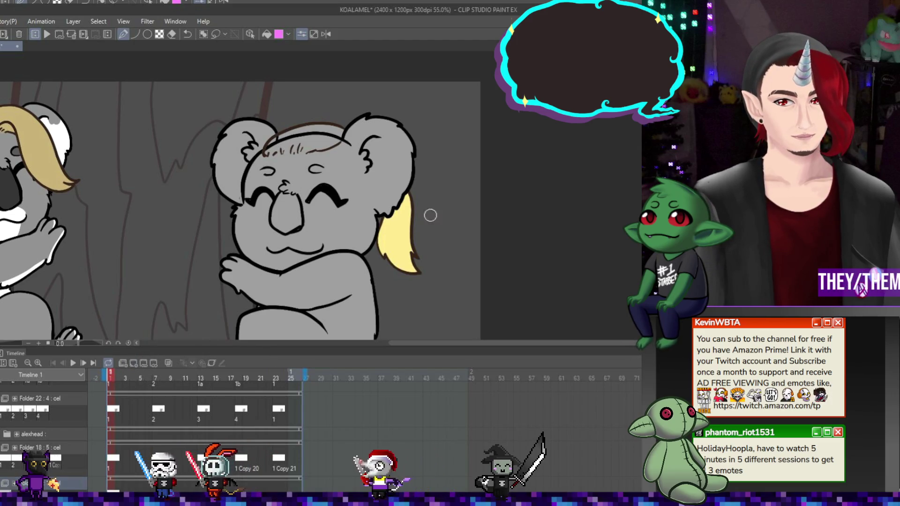
scroll(281, 145, "up", 3)
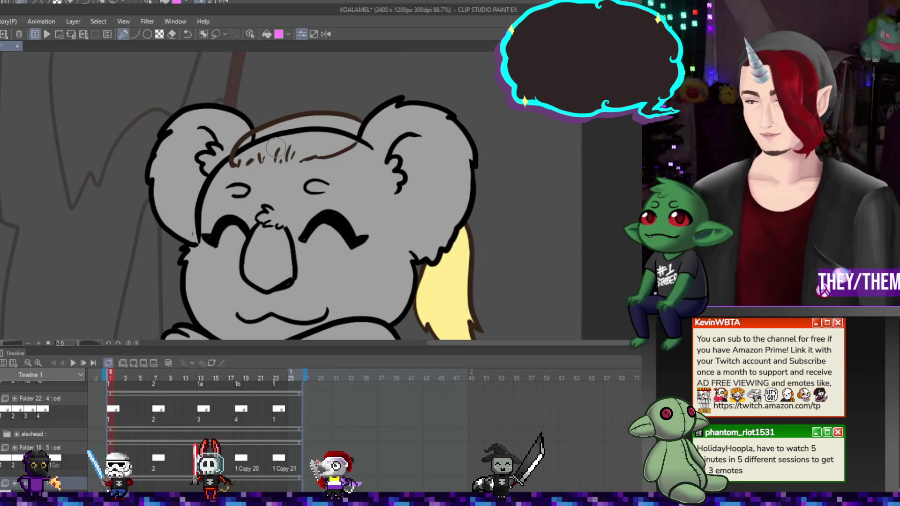
- Brush the yellow forehead fringe on frame 1, then on a blank cel at frame 7, filling the grey gaps
left_click_drag(342, 144, 350, 127)
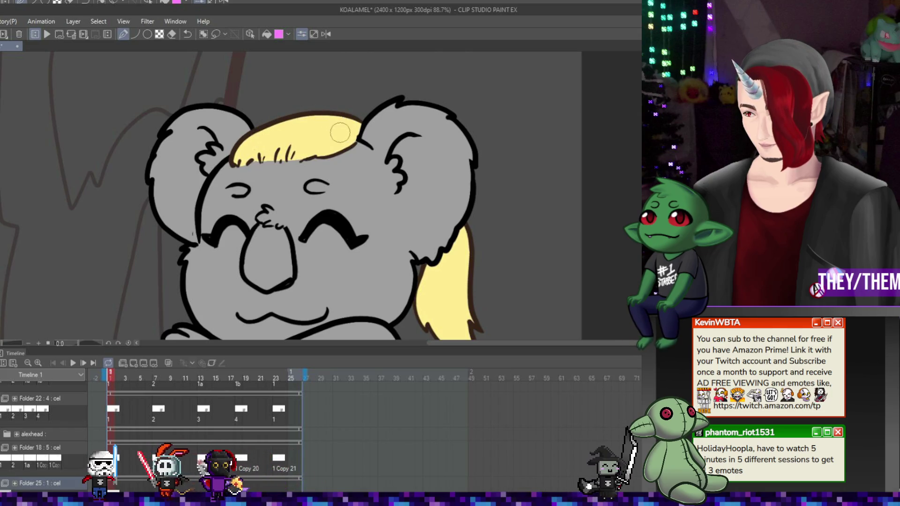
left_click(152, 453)
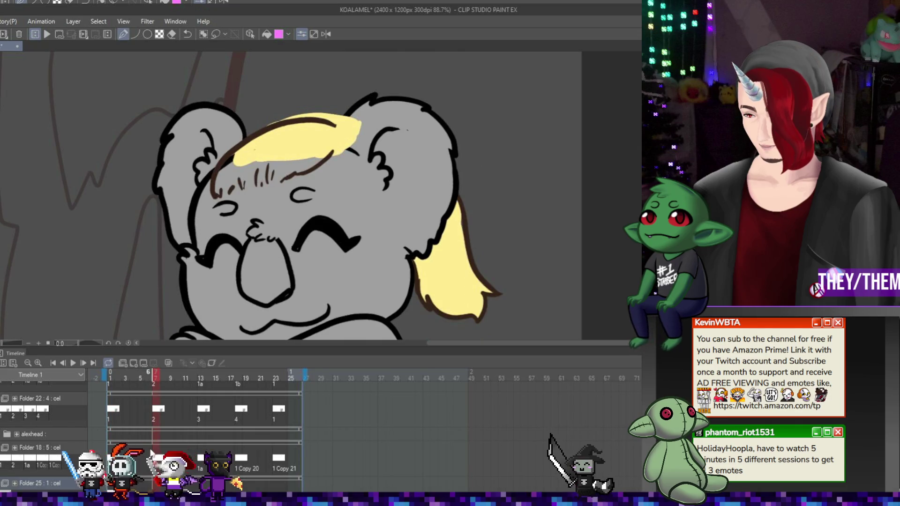
left_click(135, 364)
left_click_drag(264, 143, 220, 175)
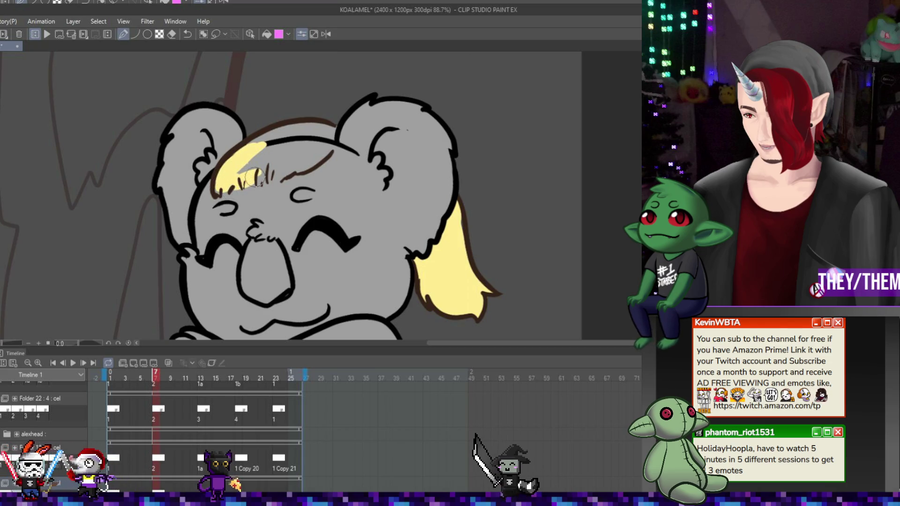
mouse_move(260, 159)
left_mouse_down()
mouse_move(281, 155)
mouse_move(259, 179)
left_mouse_up()
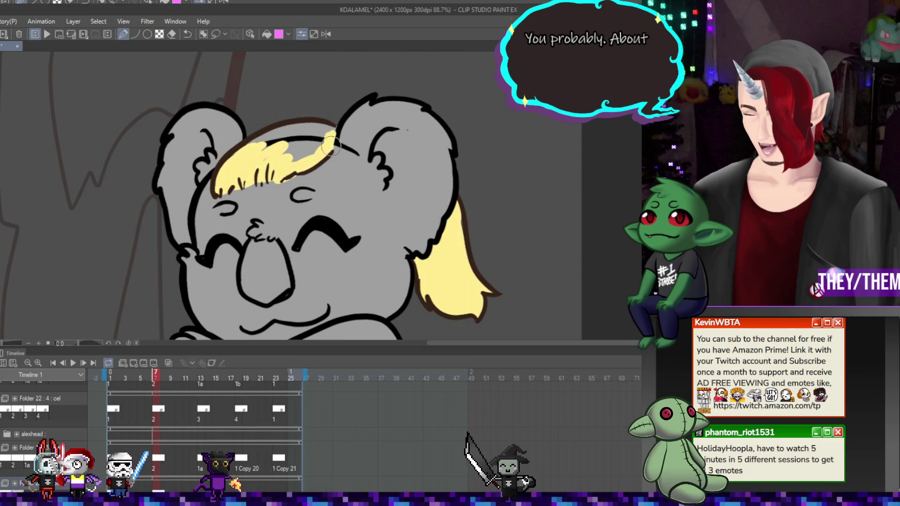
left_click_drag(327, 141, 262, 133)
left_click_drag(231, 164, 277, 134)
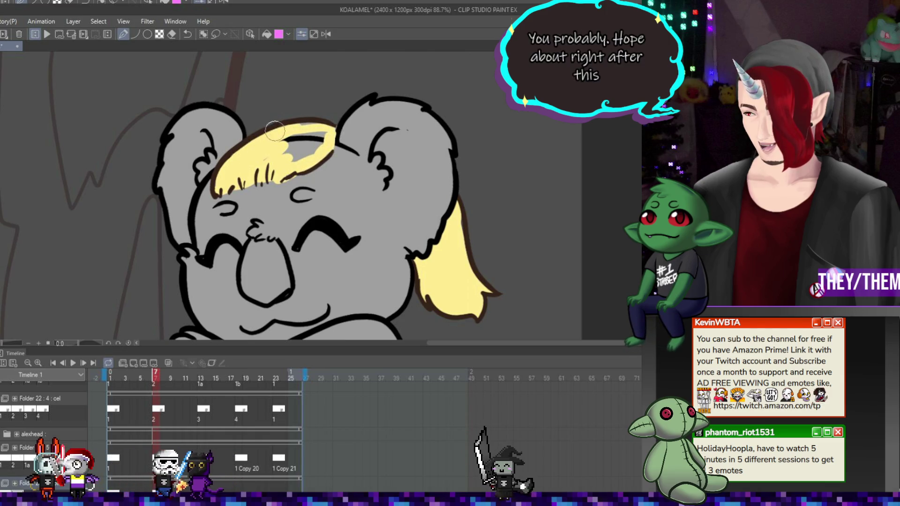
mouse_move(333, 124)
left_mouse_down()
mouse_move(262, 166)
mouse_move(326, 141)
left_mouse_up()
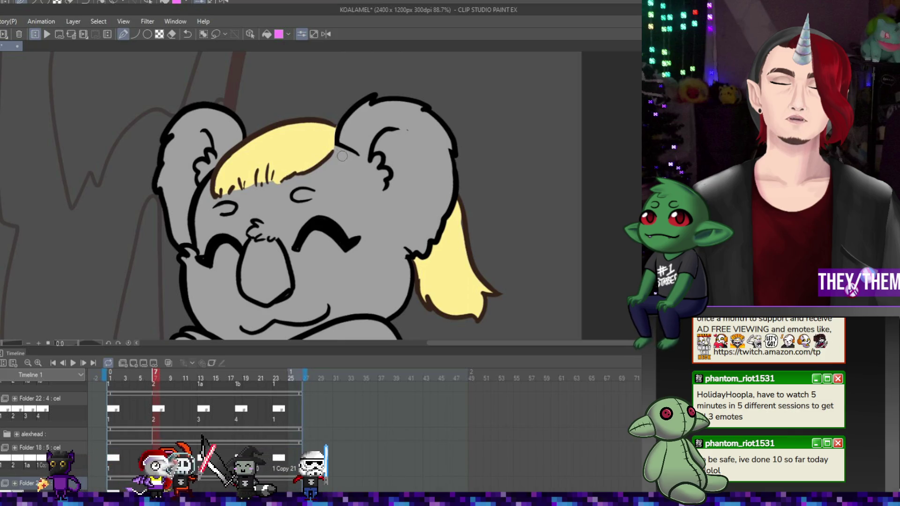
key("Right")
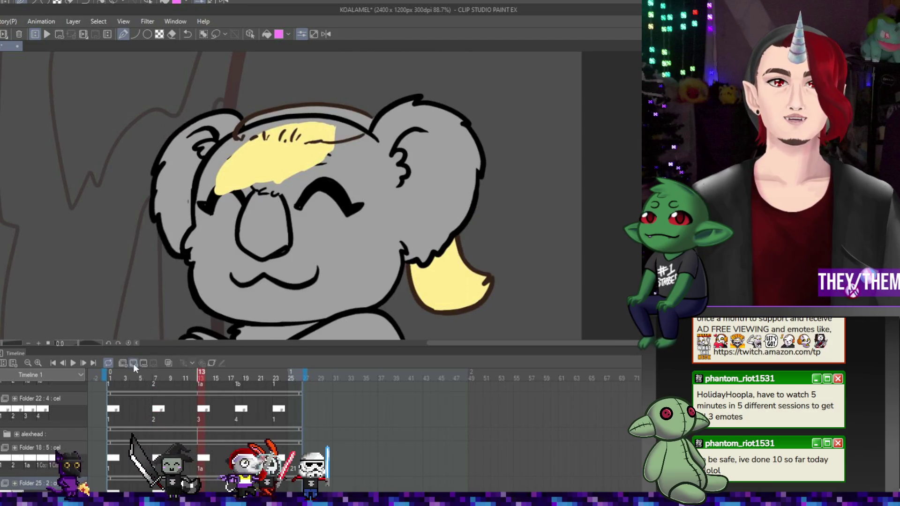
- Add blank cels at frames 13 and 18 and paint the blonde hair band up to the outline
key("ctrl+z")
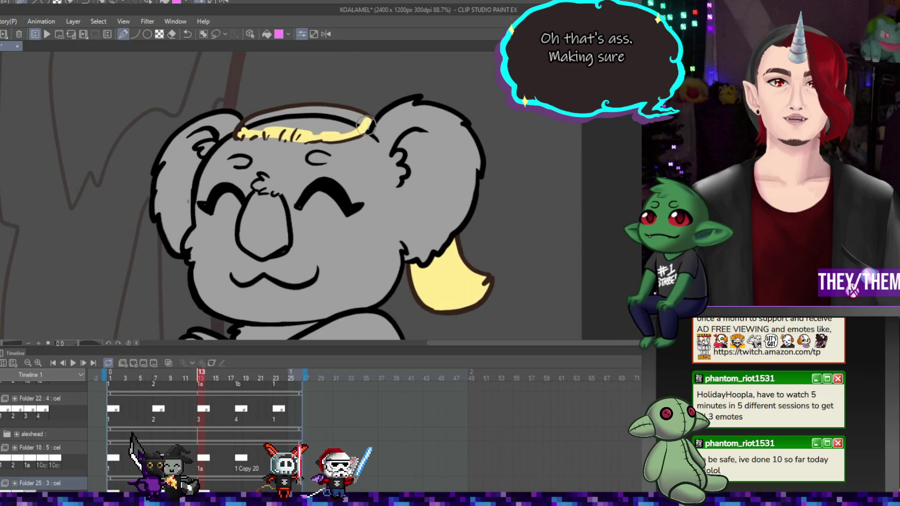
mouse_move(344, 112)
left_mouse_down()
mouse_move(253, 120)
mouse_move(359, 122)
left_mouse_up()
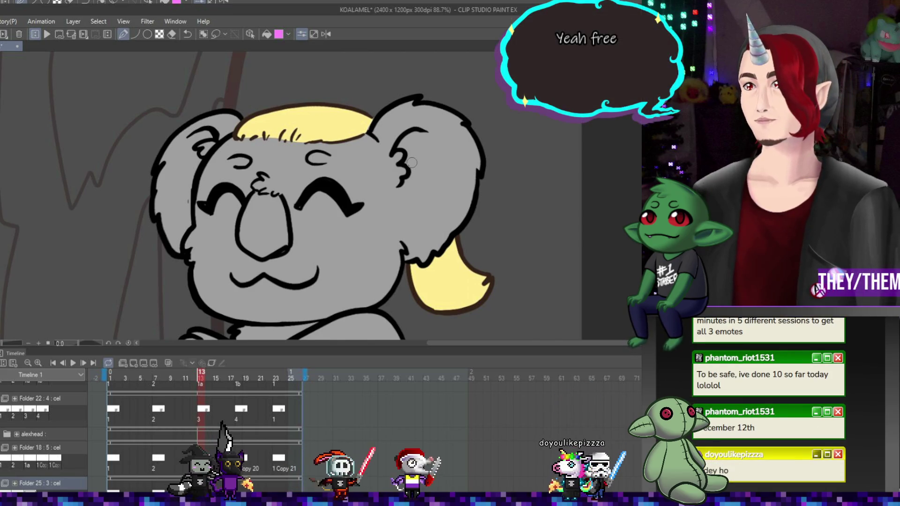
key("Right")
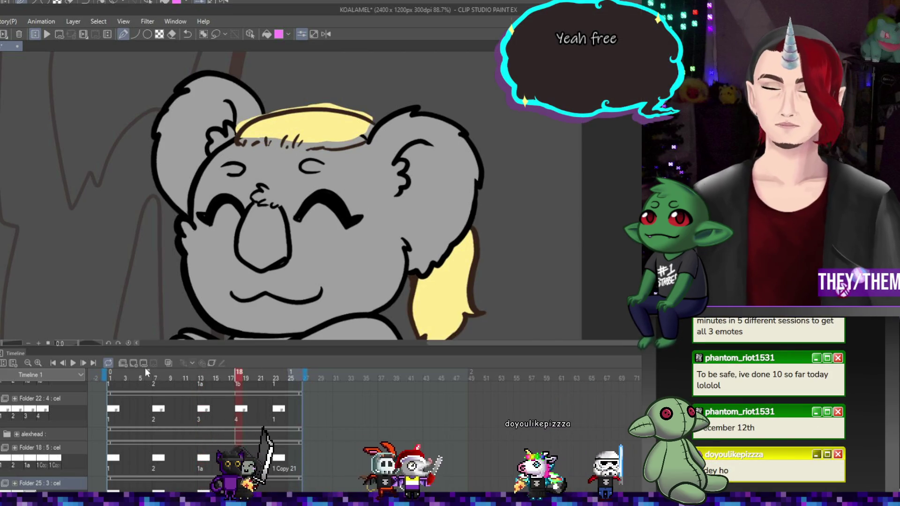
key("Right")
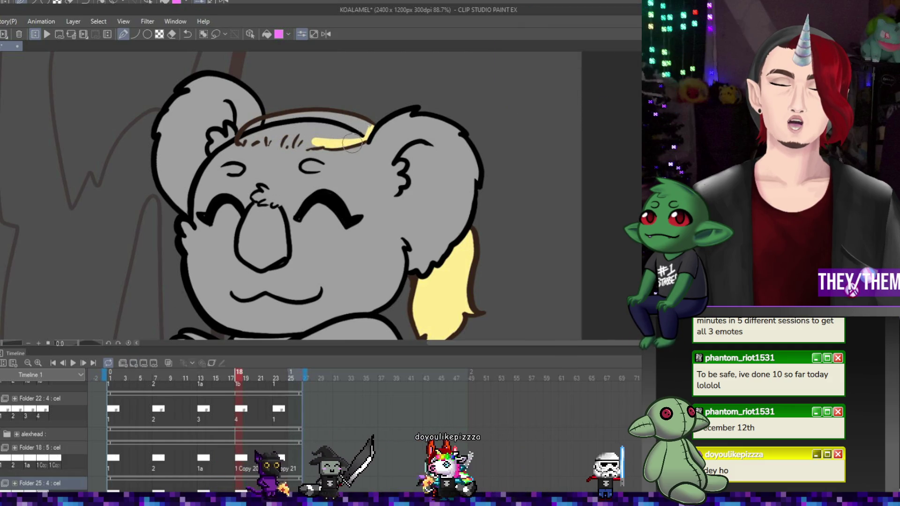
mouse_move(284, 141)
left_mouse_down()
mouse_move(263, 118)
mouse_move(361, 119)
left_mouse_up()
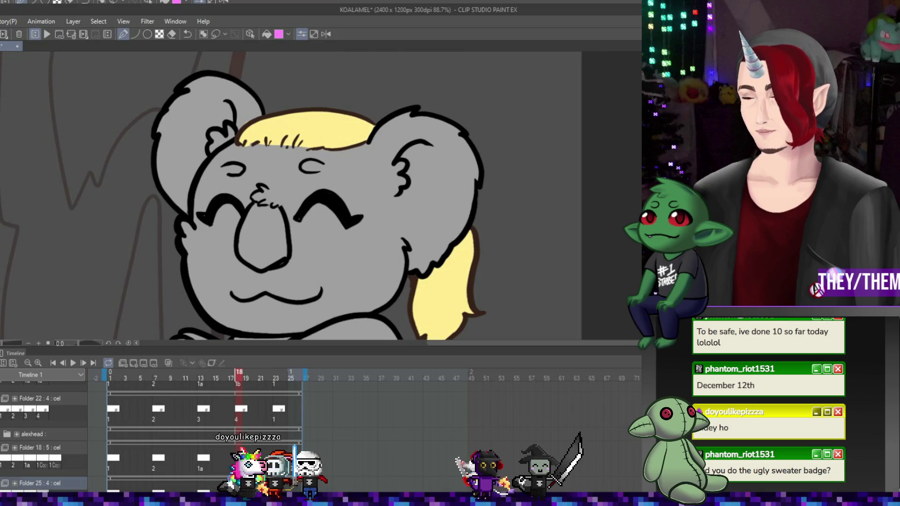
- Add a blank cel at frame 23 and fill the yellow hair arc along the brow
key("space")
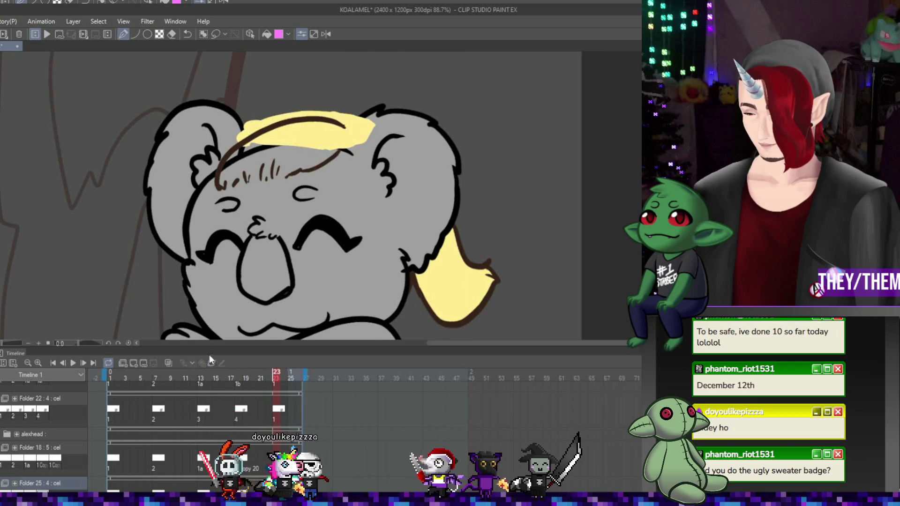
key("ctrl+z")
mouse_move(296, 135)
left_mouse_down()
mouse_move(224, 177)
mouse_move(298, 163)
left_mouse_up()
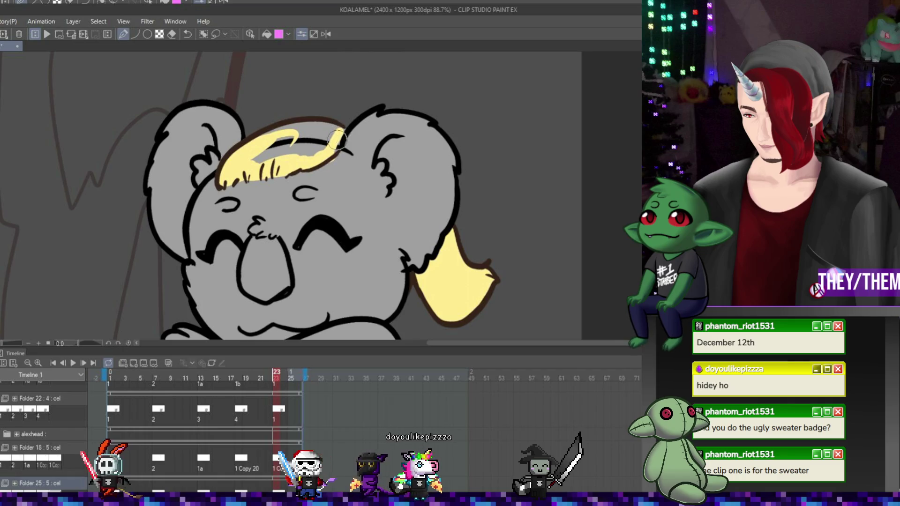
mouse_move(321, 157)
left_mouse_down()
mouse_move(296, 127)
mouse_move(281, 143)
mouse_move(316, 130)
left_mouse_up()
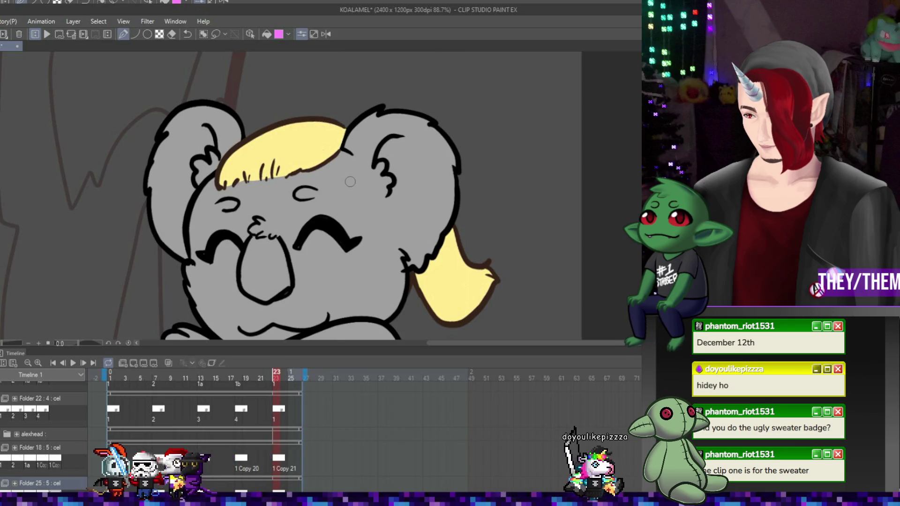
scroll(226, 139, "down", 5)
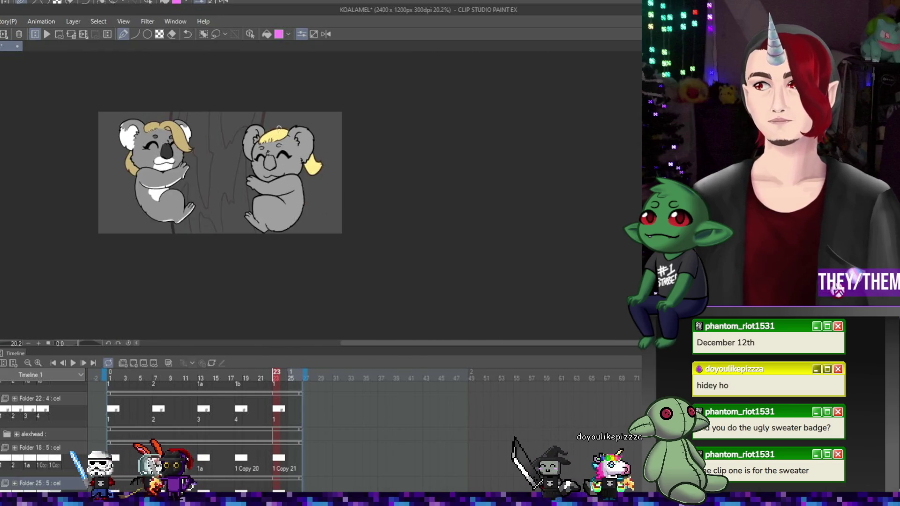
scroll(226, 139, "up", 2)
scroll(226, 138, "up", 1)
left_click(72, 363)
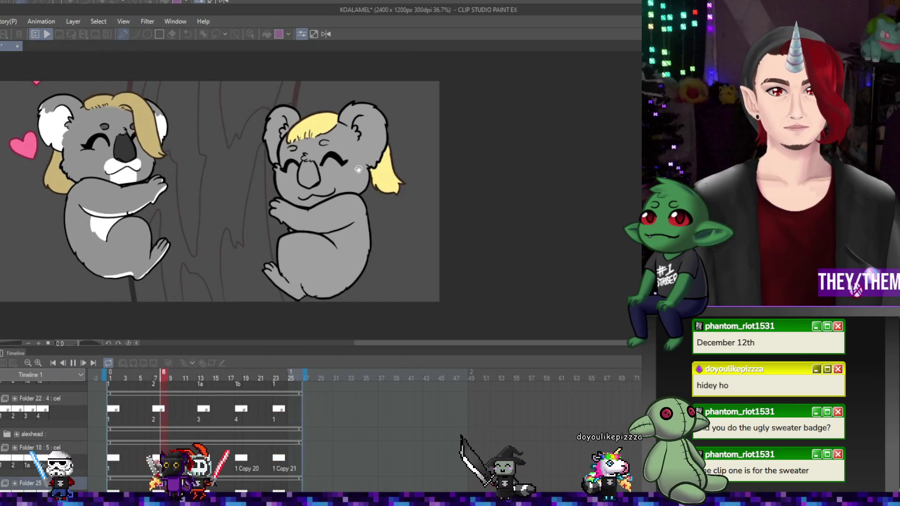
scroll(363, 162, "down", 2)
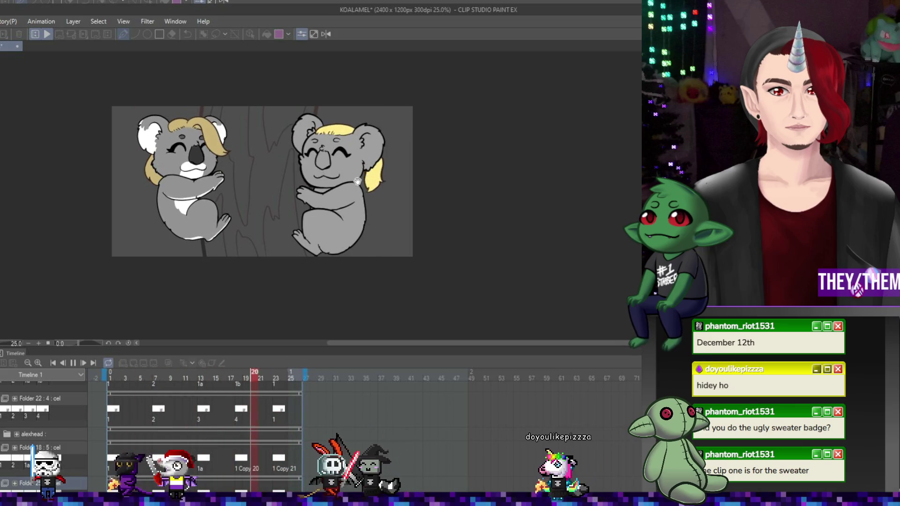
scroll(196, 168, "up", 2)
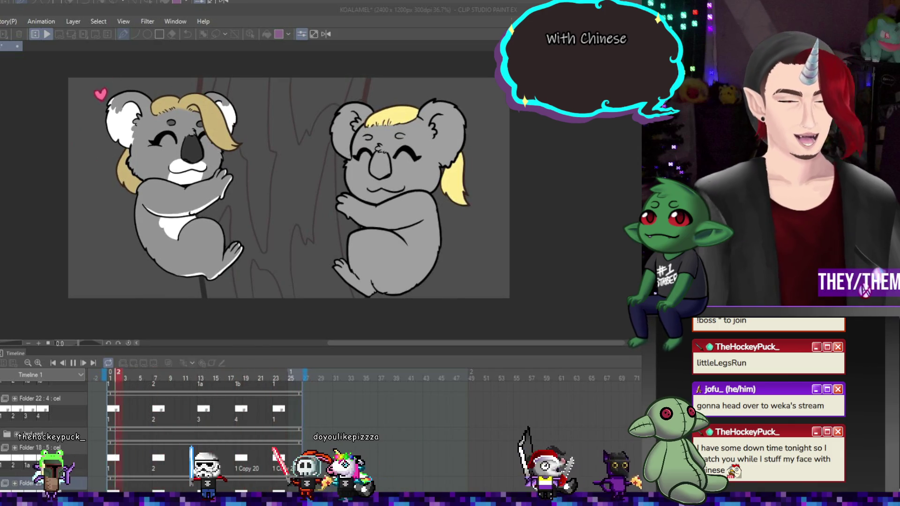
left_click(73, 363)
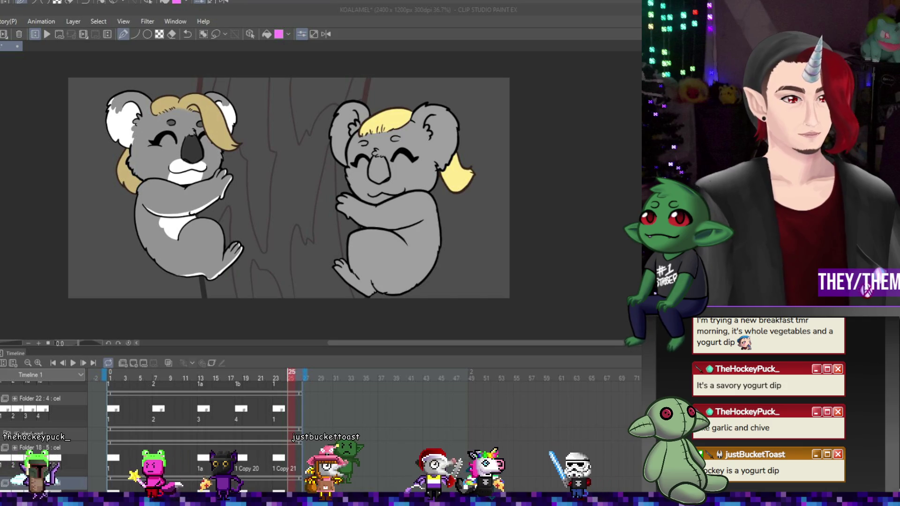
- Switch to the browser window showing the CritterVision Twitch stream
key("alt+Tab")
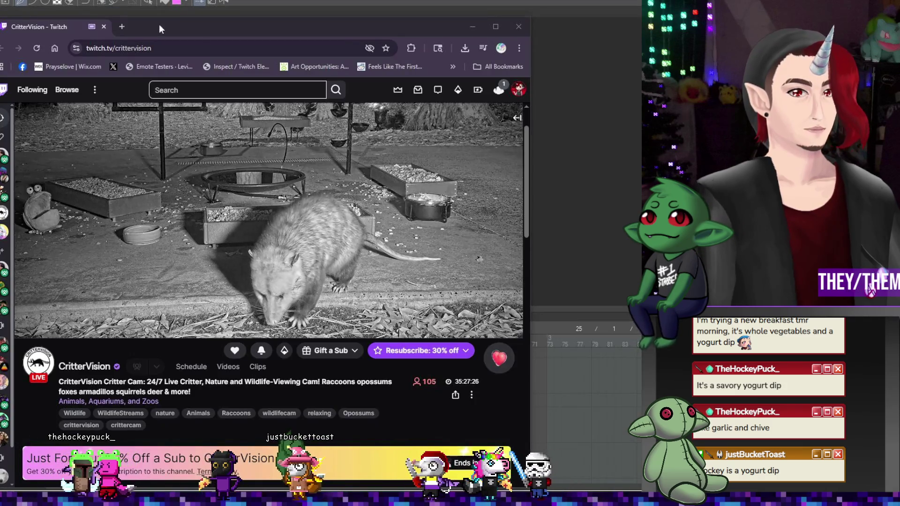
- Start a clip of the CritterVision stream, shift its range earlier, and title it 'bath time'
left_click_drag(268, 27, 277, 25)
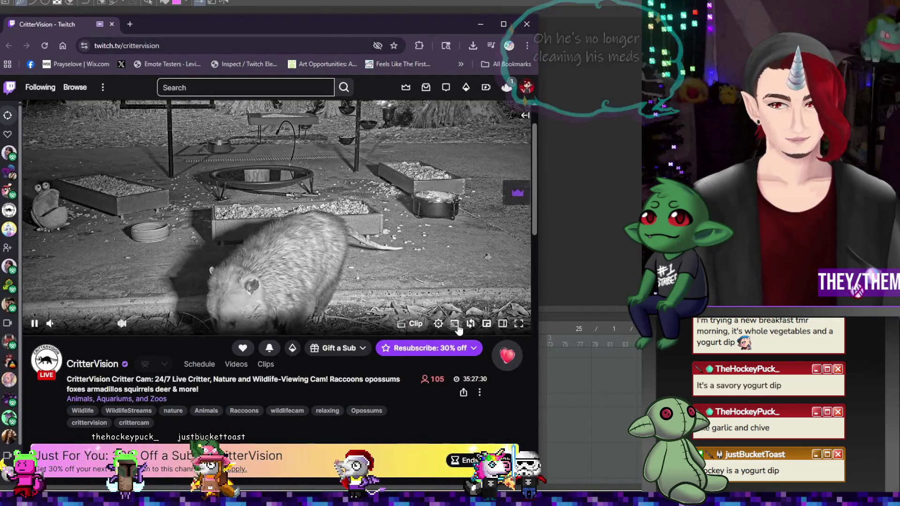
left_click(412, 324)
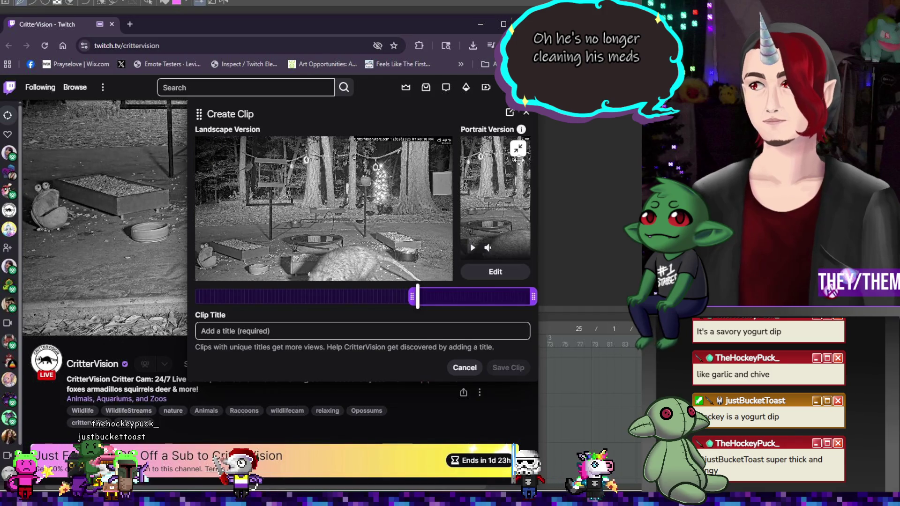
left_click_drag(477, 307, 413, 298)
left_click(346, 332)
type("bath time")
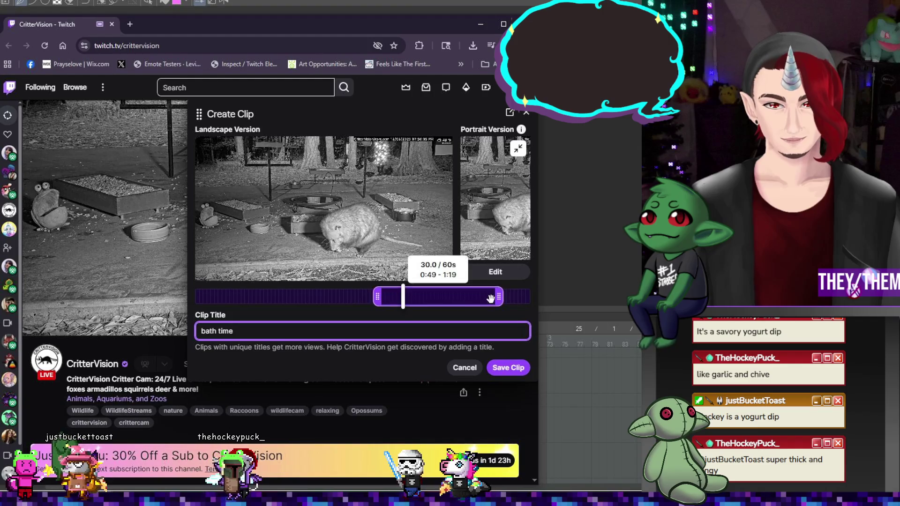
- Trim the clip's end, save the 'bath time' clip, and copy its link
left_click_drag(499, 296, 347, 296)
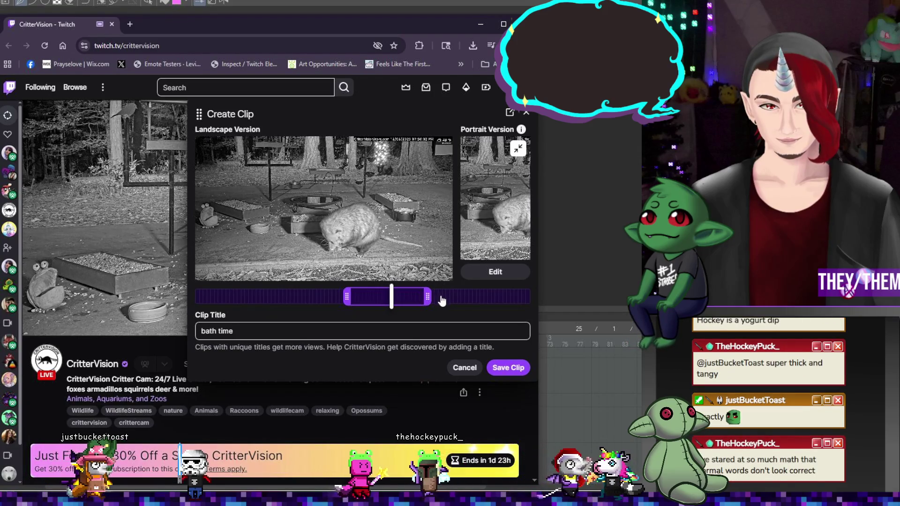
mouse_move(412, 300)
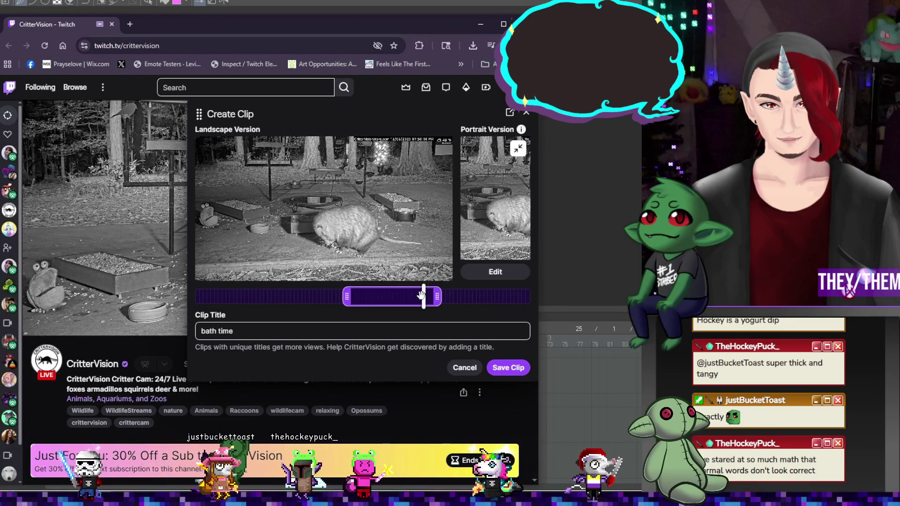
left_click(509, 368)
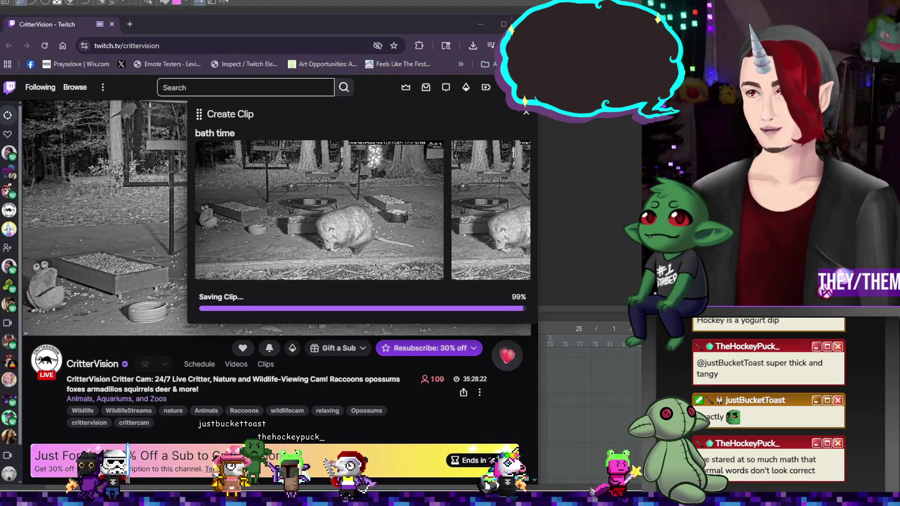
mouse_move(400, 235)
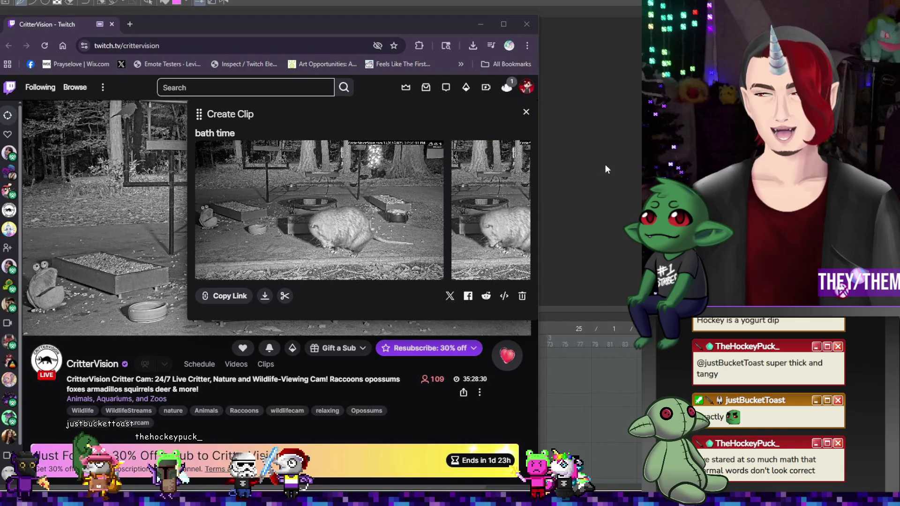
left_click(229, 296)
- Return to the koala animation, play it through zoomed in slightly, then stop playback
key("alt+Tab")
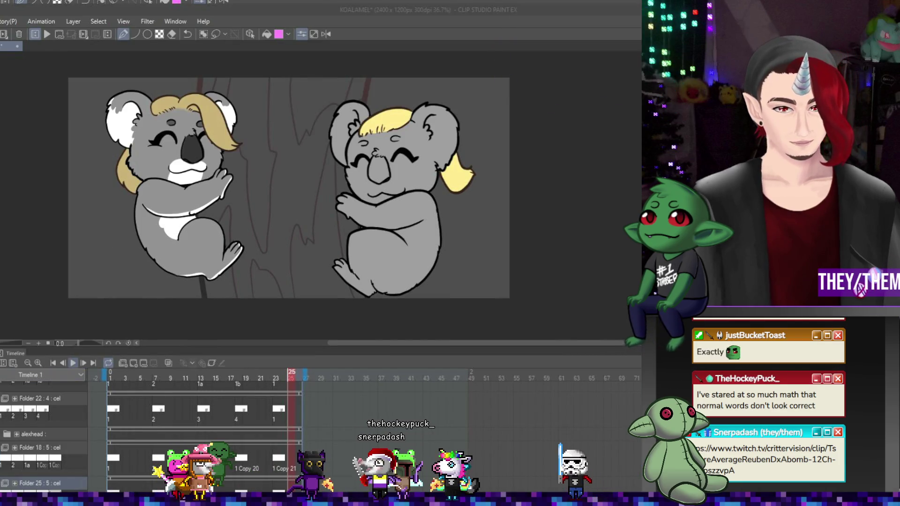
left_click(73, 363)
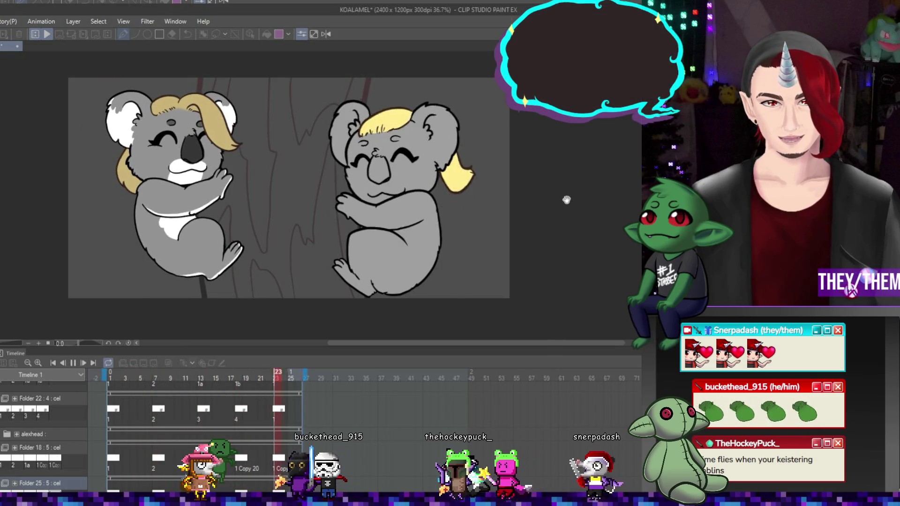
scroll(221, 214, "up", 1)
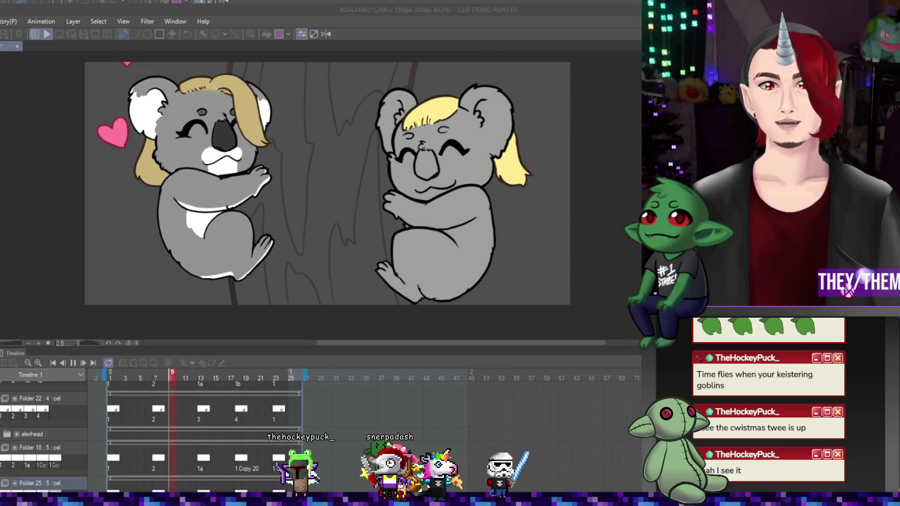
left_click(597, 256)
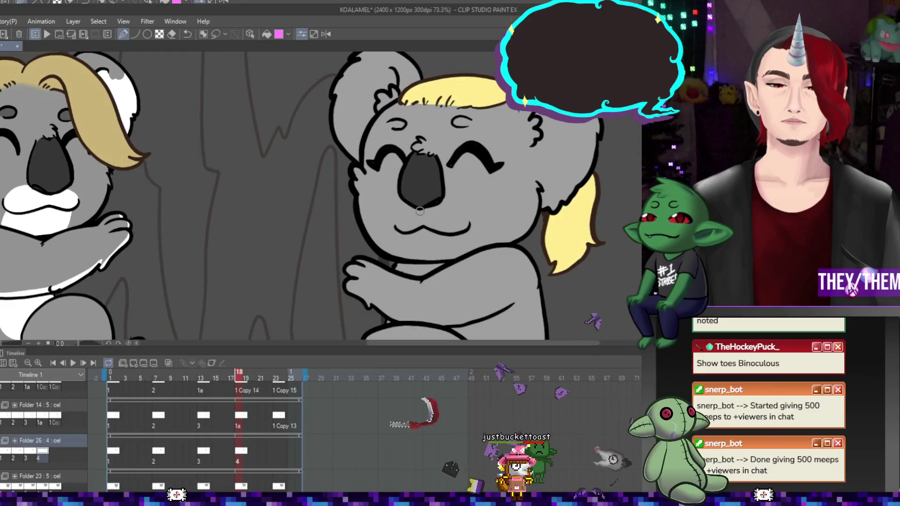
- Shade the blonde koala's nose darker on frame 23, then add a white mouth curve on frame 1
left_click(276, 451)
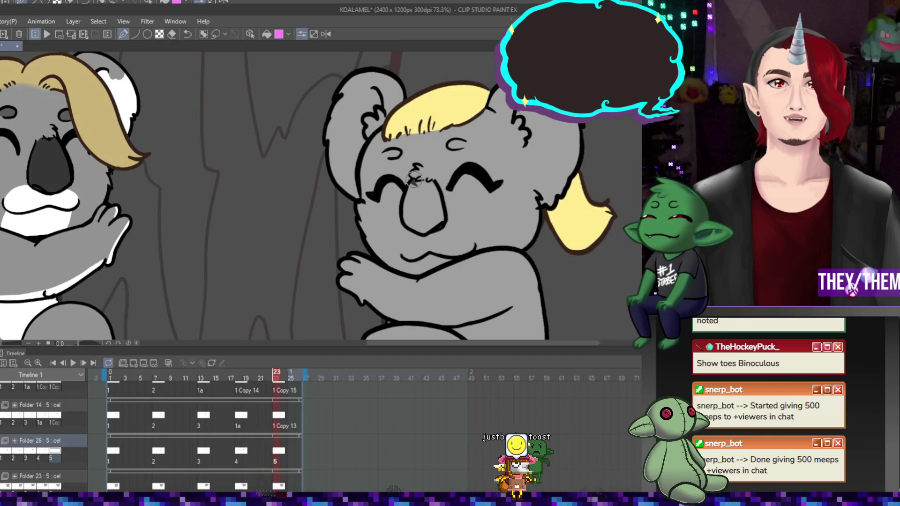
left_click_drag(406, 211, 425, 229)
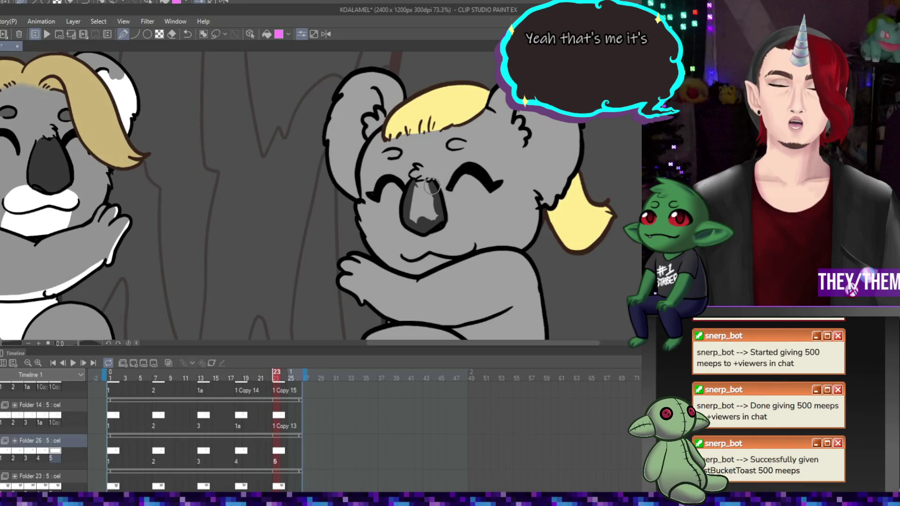
left_click_drag(424, 183, 433, 214)
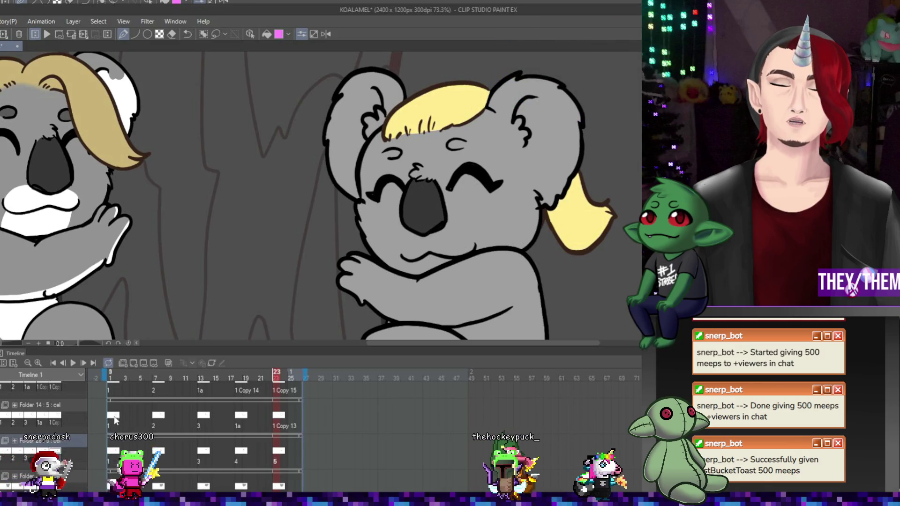
left_click(114, 450)
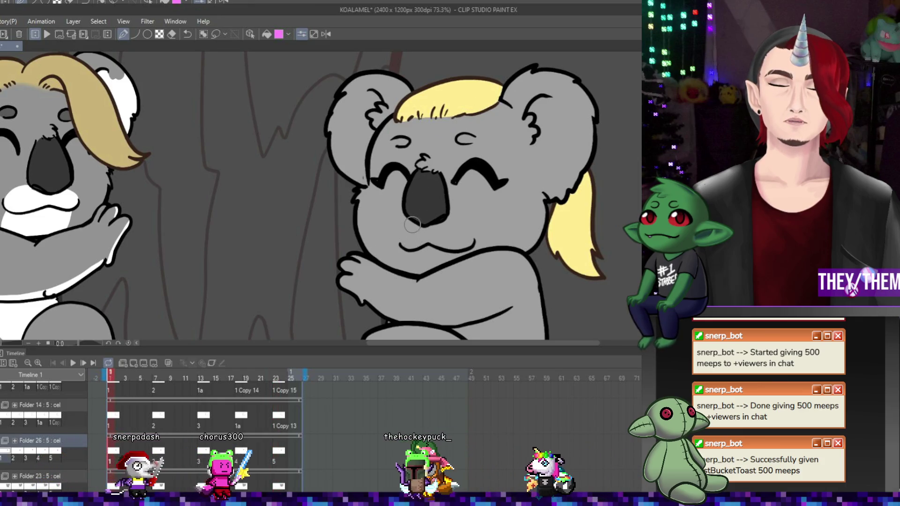
left_click_drag(405, 229, 463, 220)
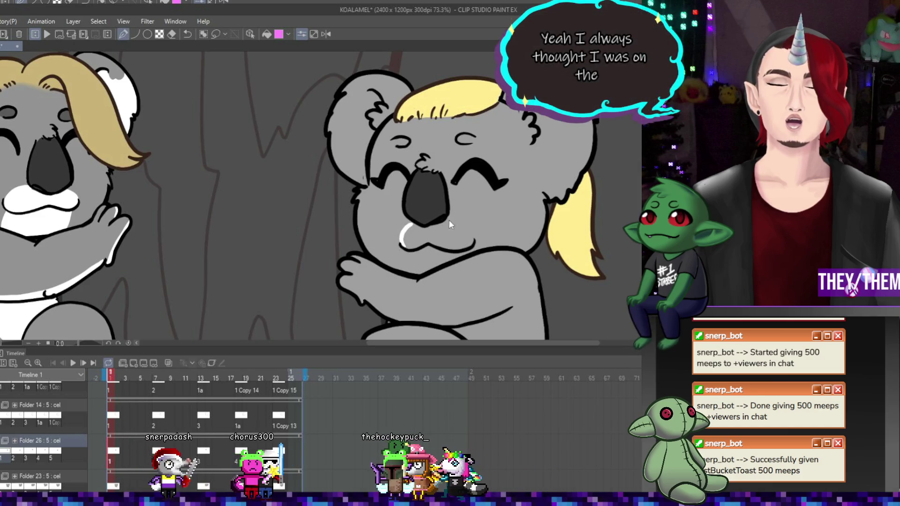
- Add a white stroke below the mouth, turn on onion skins, and outline the mouth white on frame 19
left_click_drag(410, 255, 413, 273)
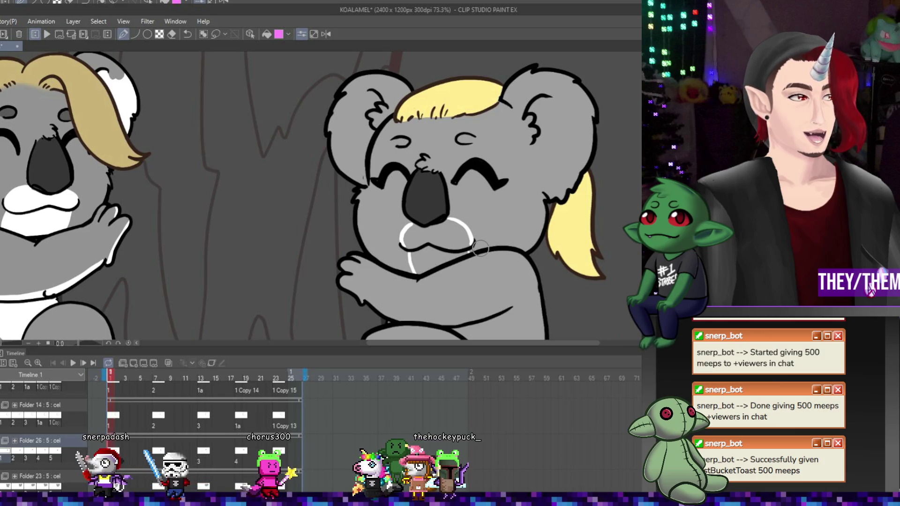
left_click(159, 458)
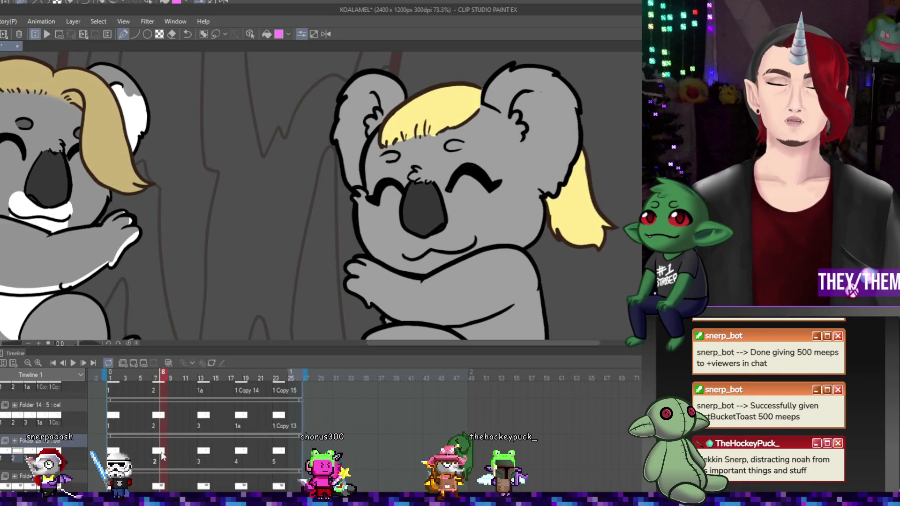
left_click(169, 364)
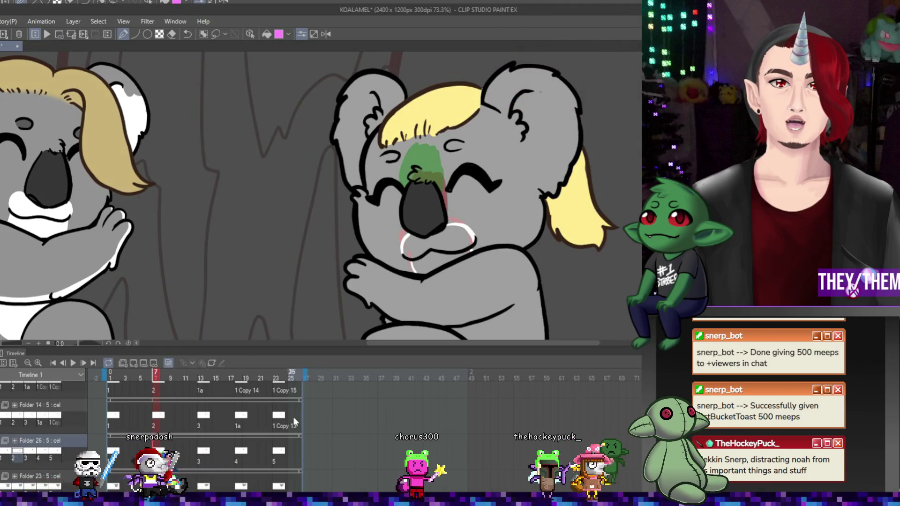
left_click(203, 415)
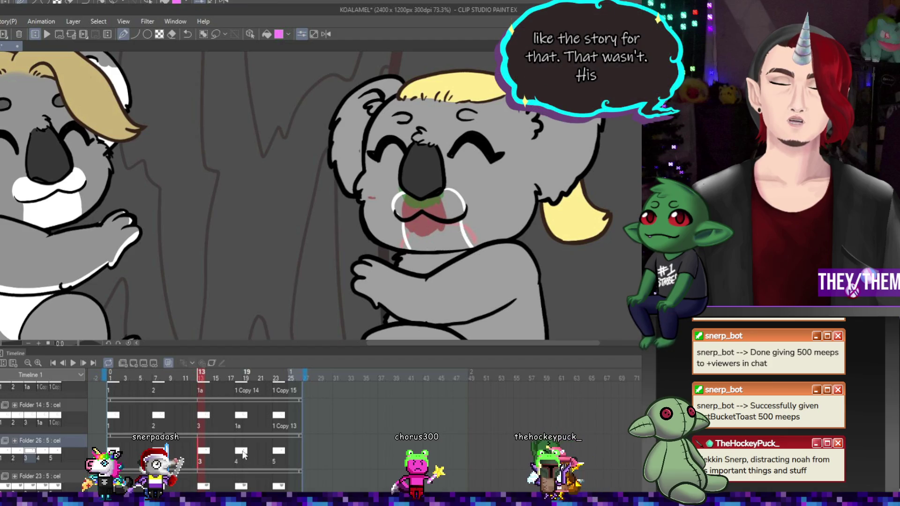
left_click(244, 435)
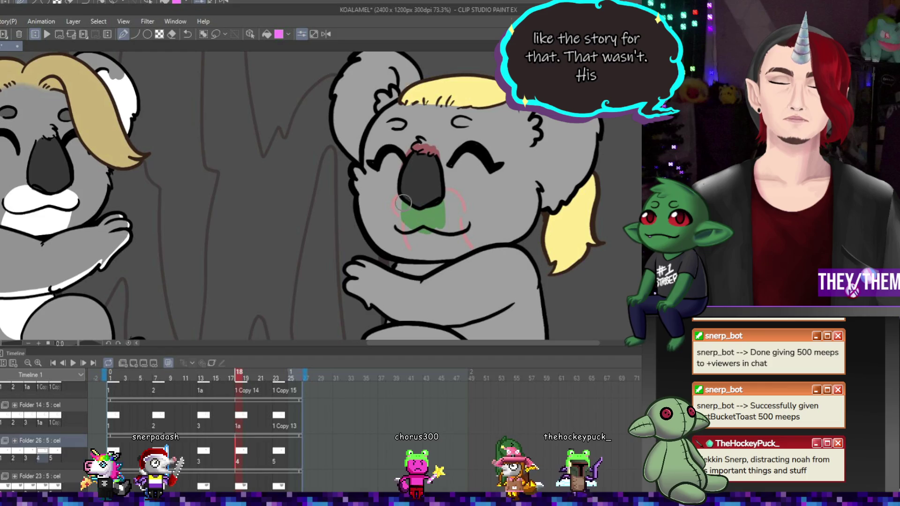
left_click_drag(398, 213, 469, 221)
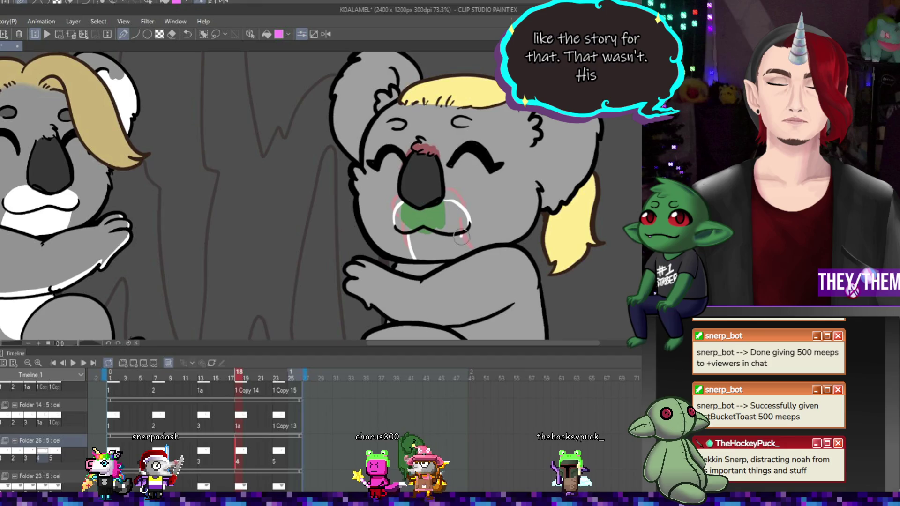
- Paint the muzzle patch white around the mouth on frame 23, covering the grey smudge
left_click(278, 417)
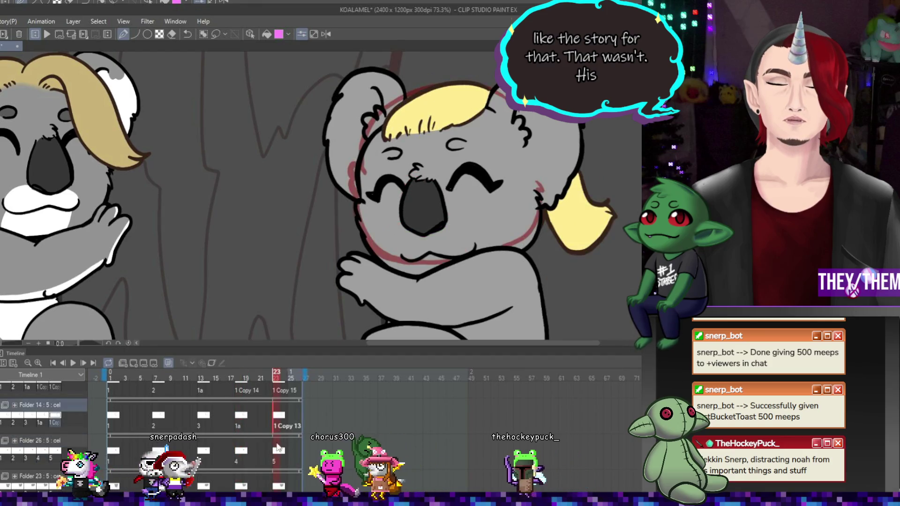
mouse_move(403, 251)
left_mouse_down()
mouse_move(464, 228)
mouse_move(473, 246)
left_mouse_up()
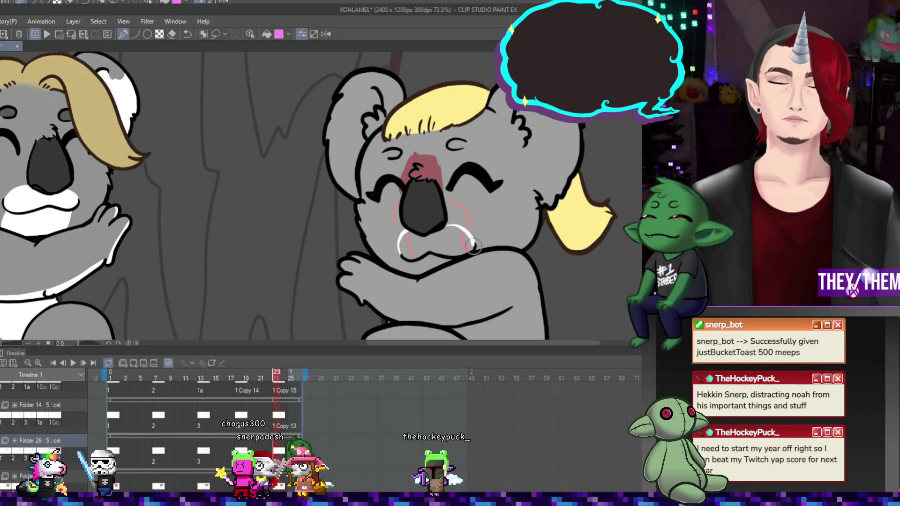
left_click_drag(415, 255, 418, 273)
left_click_drag(416, 239, 413, 246)
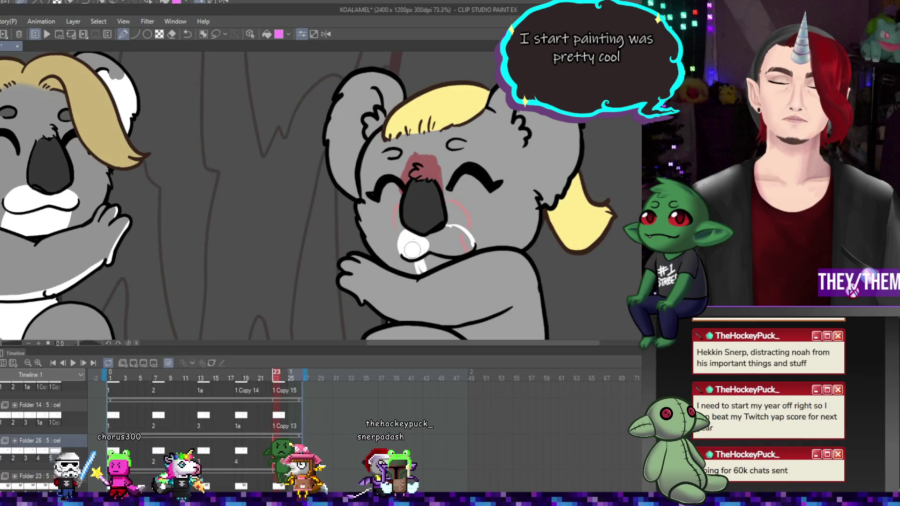
left_click_drag(422, 260, 468, 231)
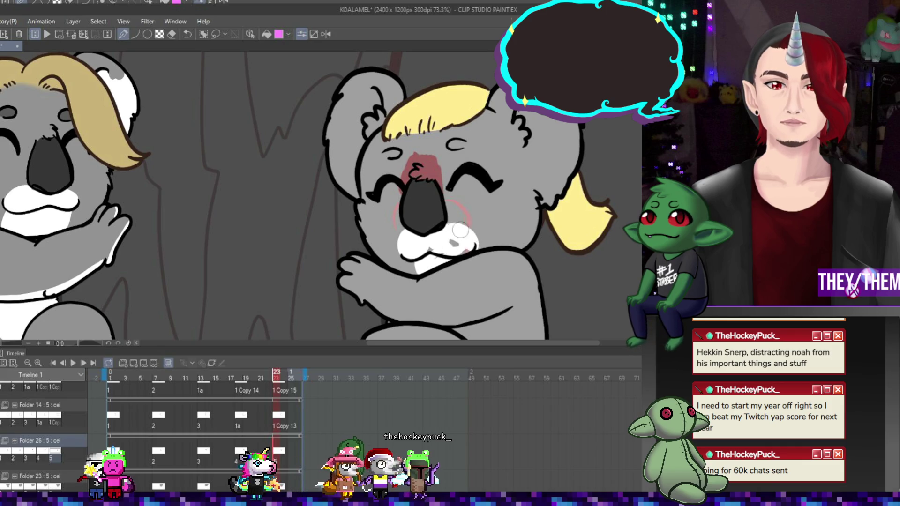
left_click_drag(460, 239, 445, 259)
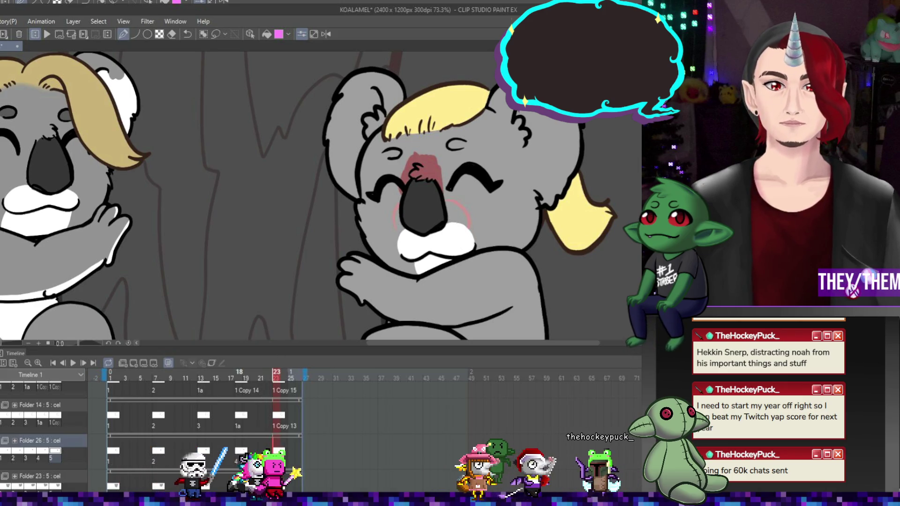
- Enlarge the white muzzle area and paint the chin white on frame 18
left_click(239, 375)
left_click_drag(403, 208, 404, 220)
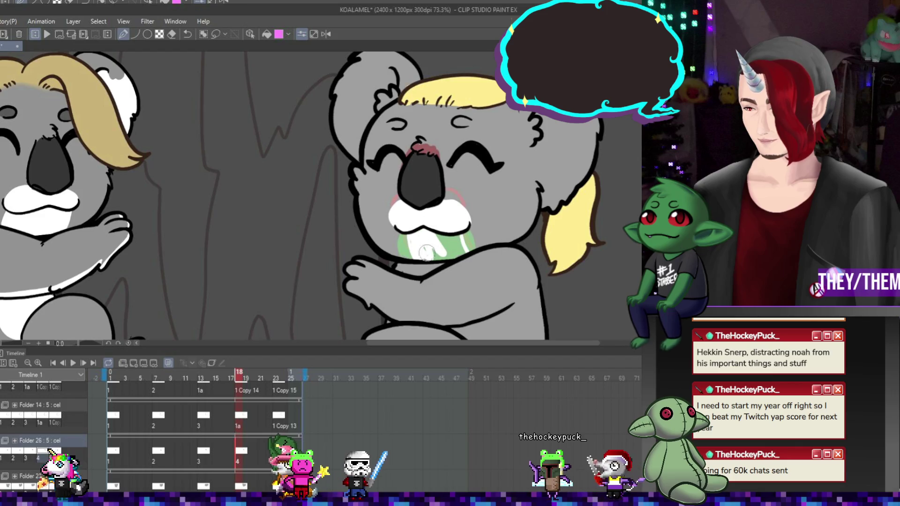
left_click_drag(420, 230, 438, 257)
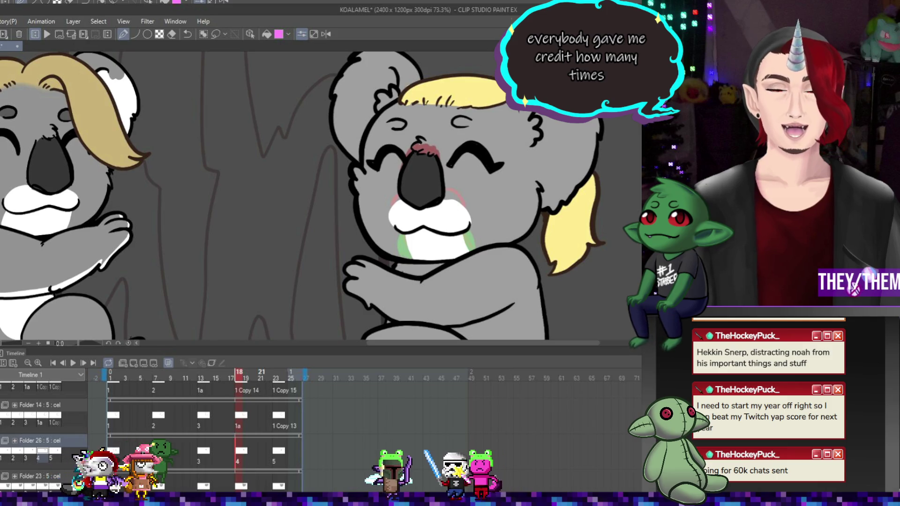
left_click(286, 437)
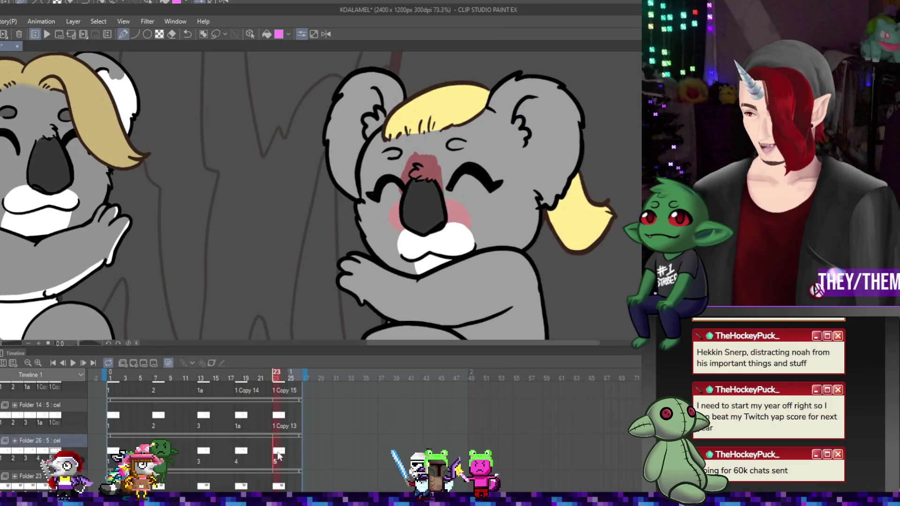
- Fill the muzzle white below the nose on frame 13, and the mouth and chin on frame 8
left_click(200, 455)
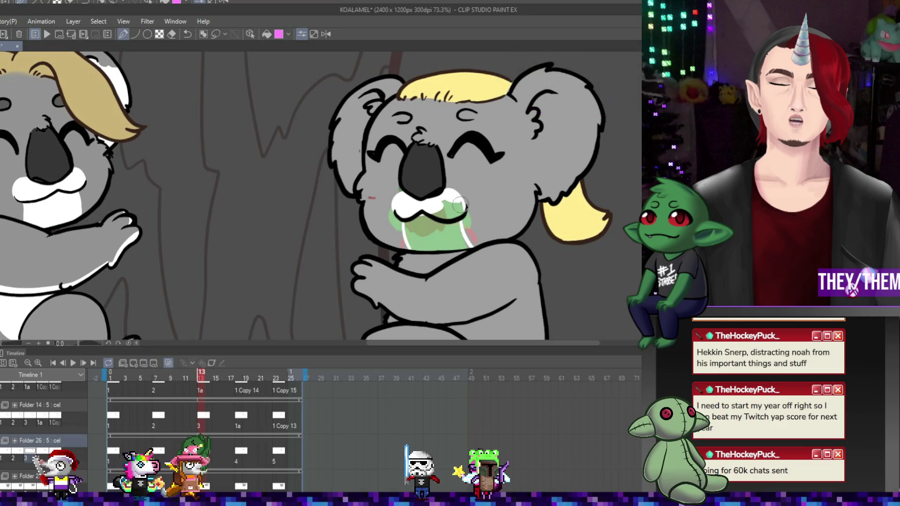
mouse_move(415, 221)
left_mouse_down()
mouse_move(417, 250)
mouse_move(422, 219)
mouse_move(448, 225)
mouse_move(454, 241)
left_mouse_up()
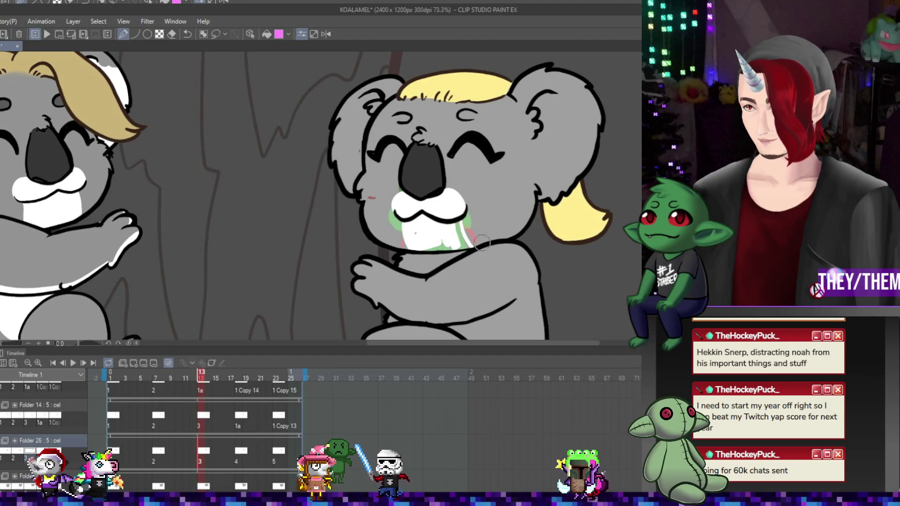
left_click_drag(465, 246, 420, 245)
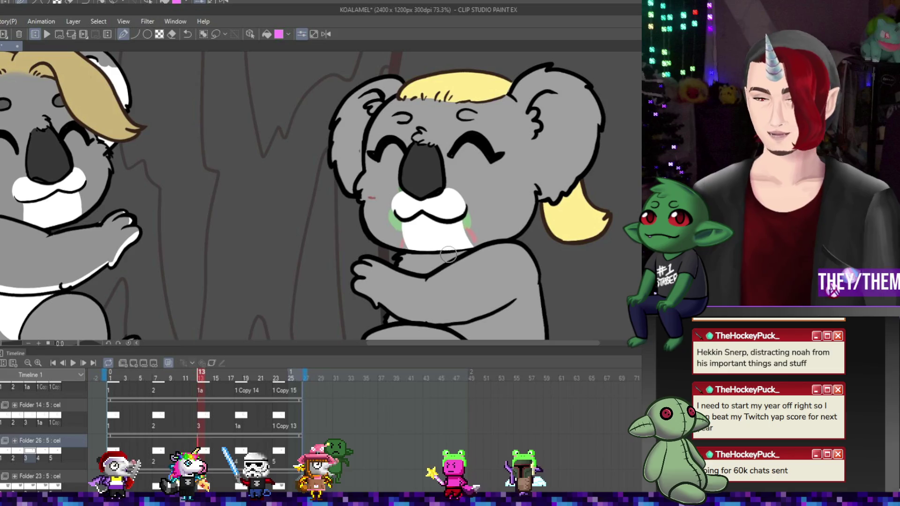
left_click(162, 436)
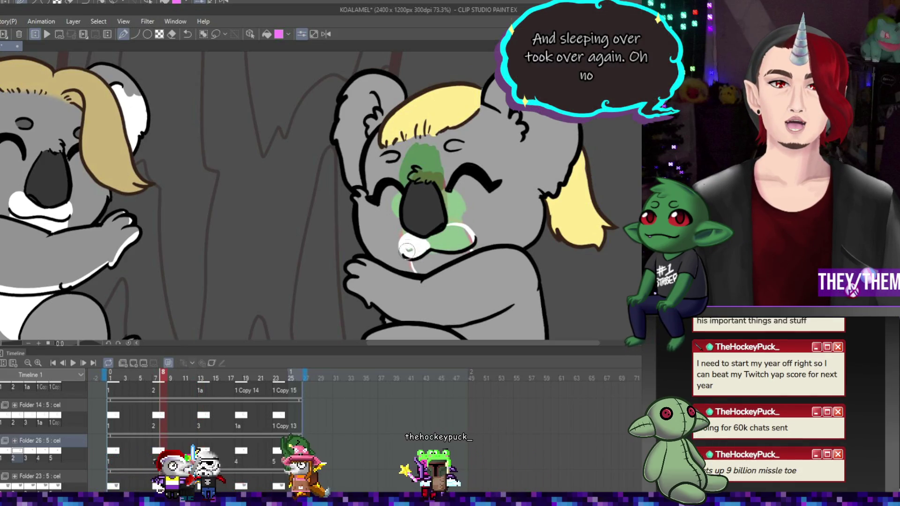
left_click_drag(438, 253, 415, 265)
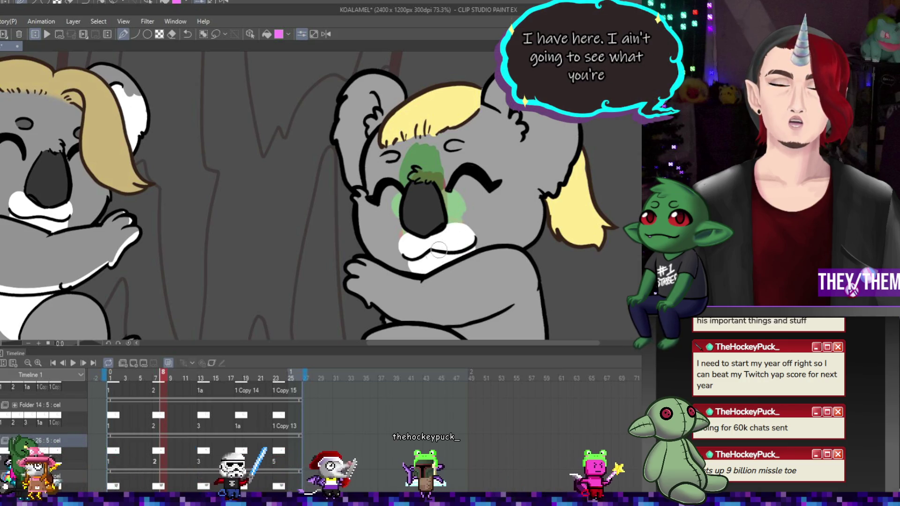
- Fill the muzzle white on frame 1 and draw a white highlight inside the right ear
key("Home")
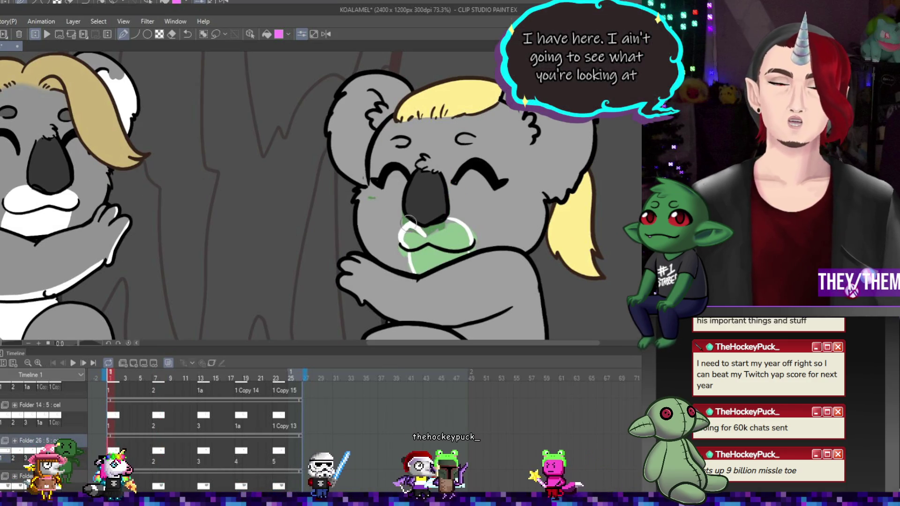
left_click_drag(434, 235, 406, 237)
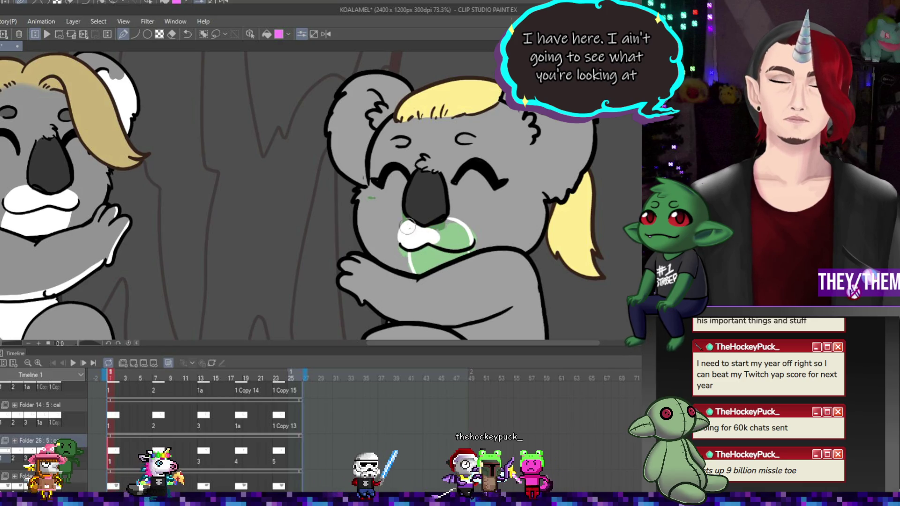
mouse_move(433, 234)
left_mouse_down()
mouse_move(449, 236)
mouse_move(424, 266)
left_mouse_up()
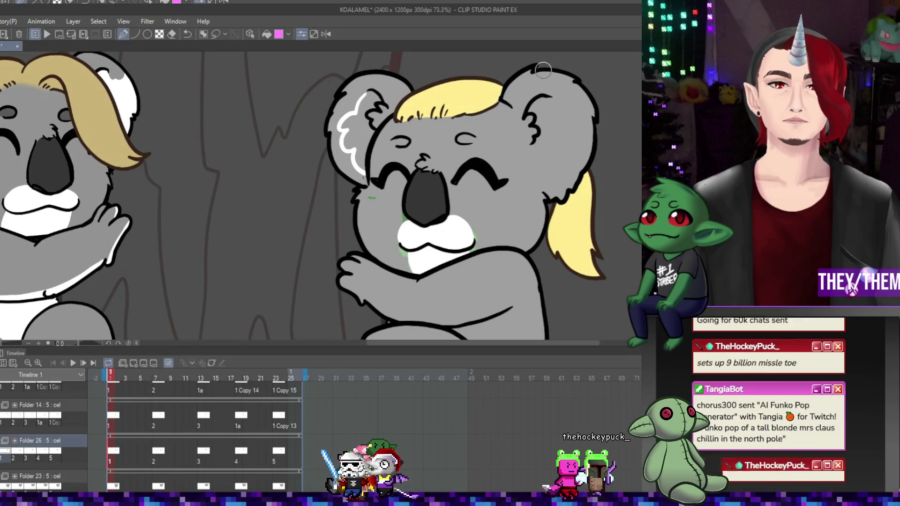
left_click_drag(543, 97, 569, 125)
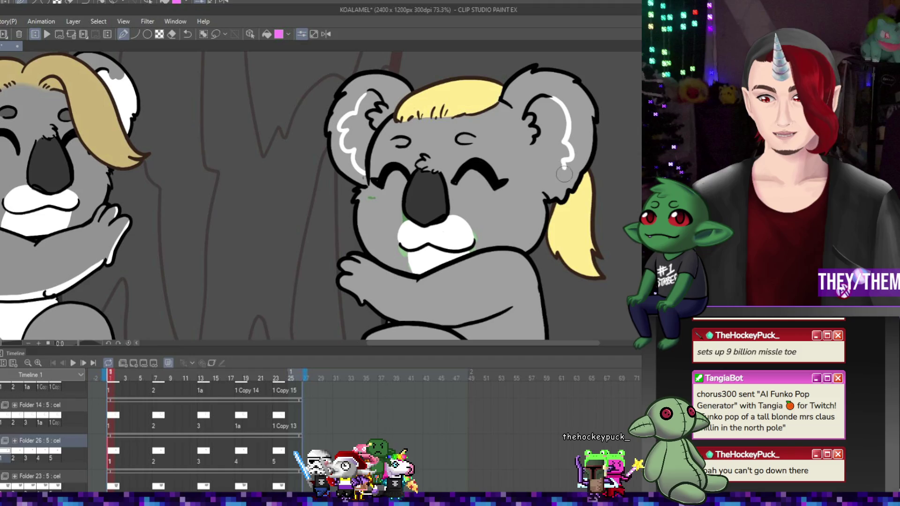
- Extend the right inner-ear highlight on frame 1 and add a left inner-ear highlight on frame 13
left_click_drag(564, 174, 541, 177)
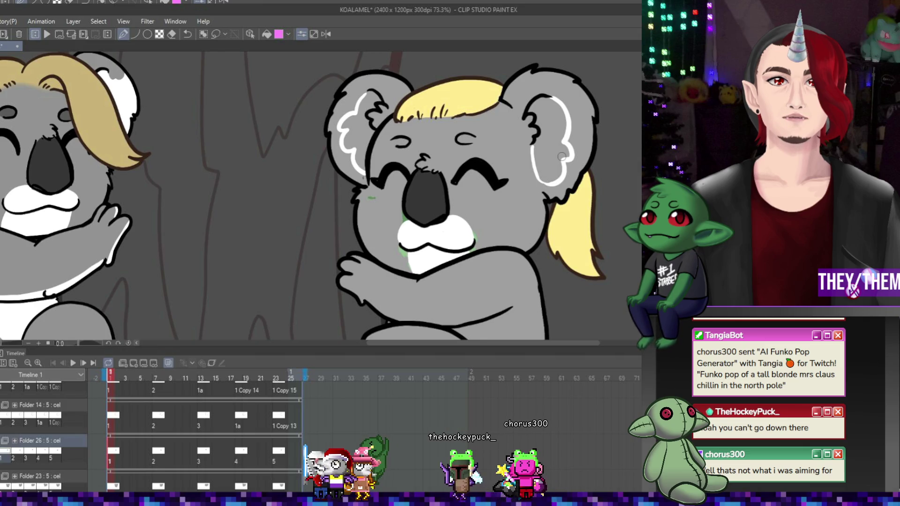
left_click(157, 454)
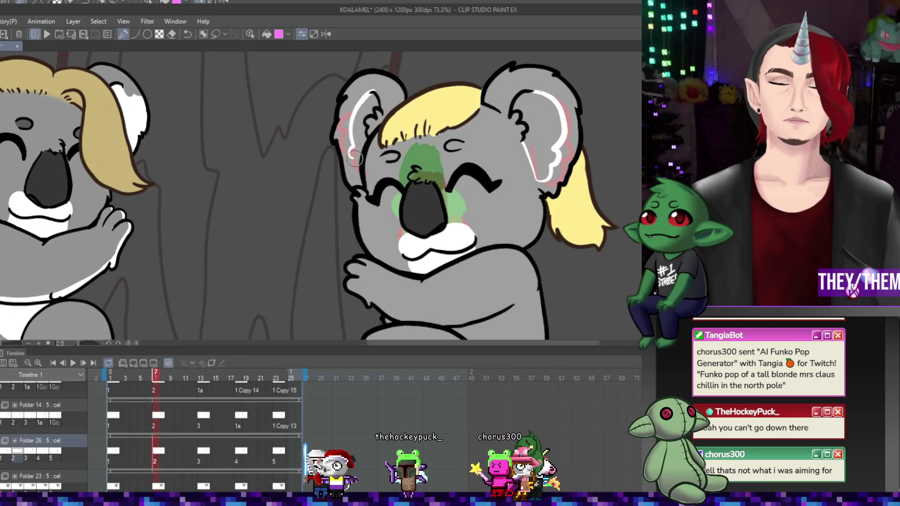
left_click(203, 453)
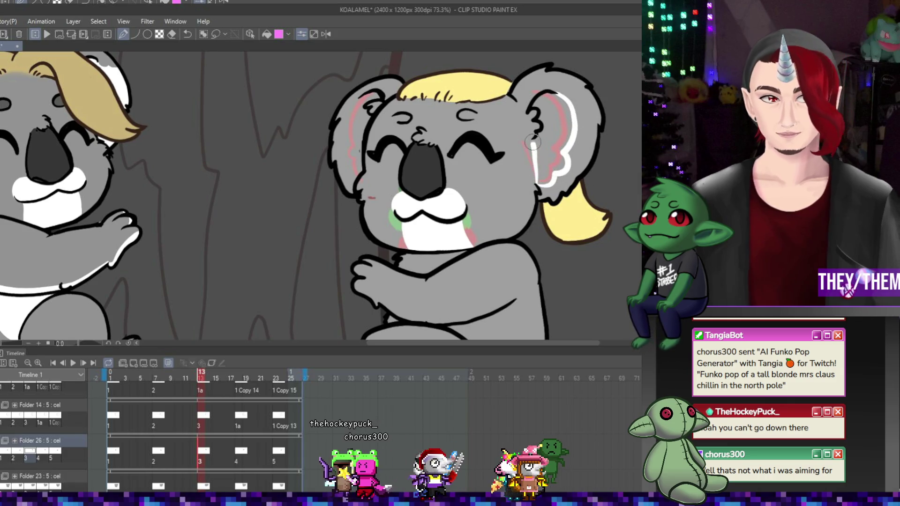
left_click_drag(360, 100, 345, 141)
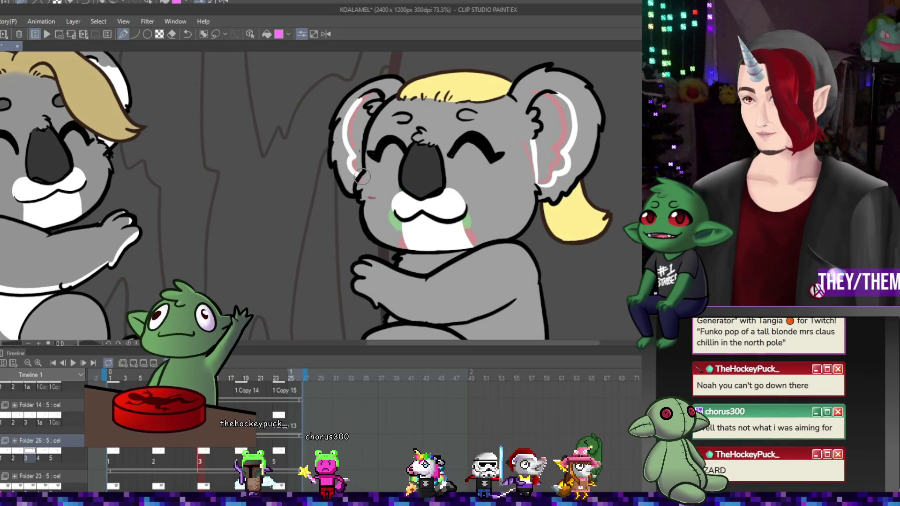
- Draw white highlights inside both ears on frames 18 and 23
left_click(239, 461)
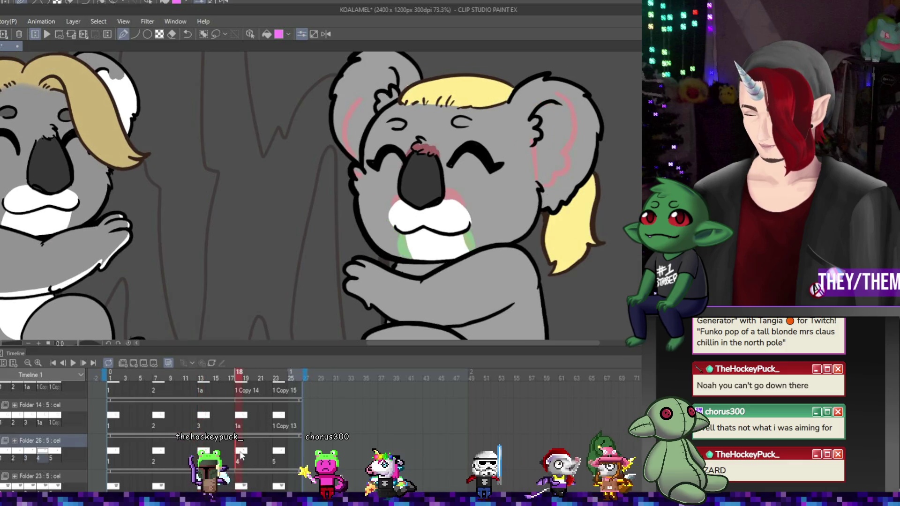
left_click_drag(571, 159, 541, 189)
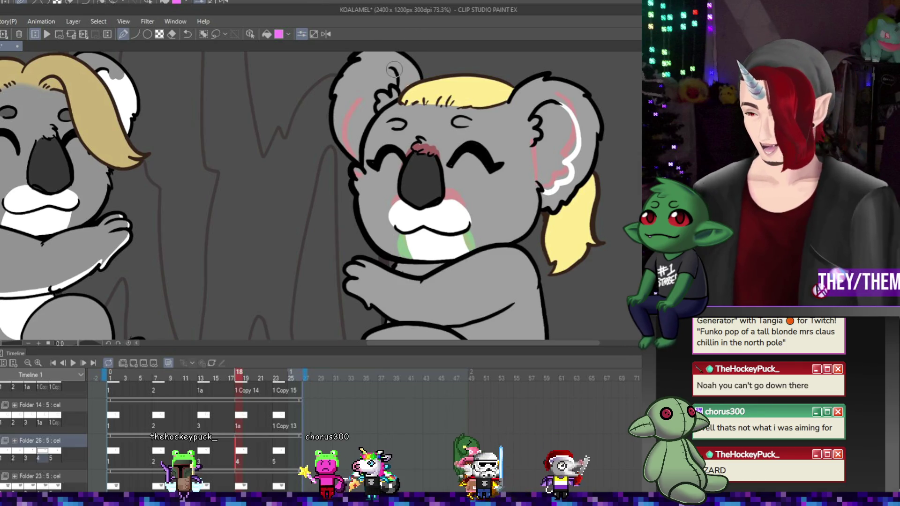
left_click_drag(390, 68, 360, 101)
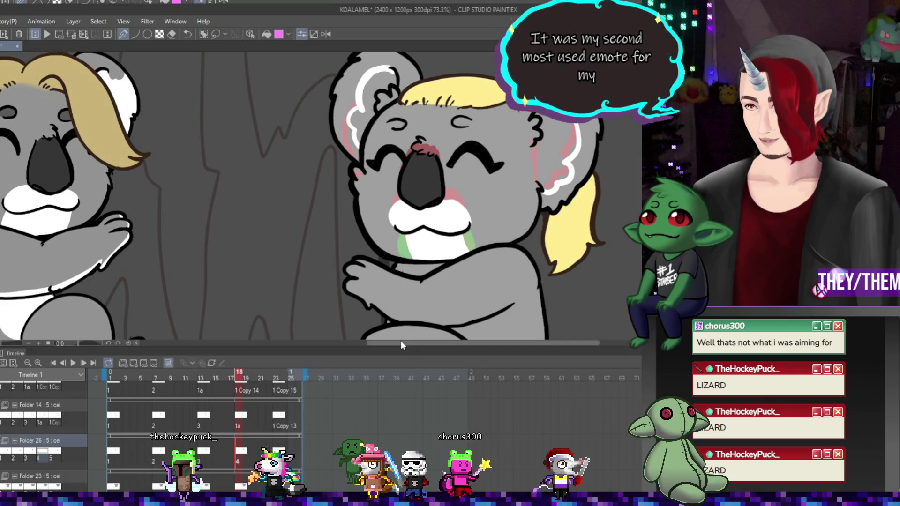
left_click(279, 451)
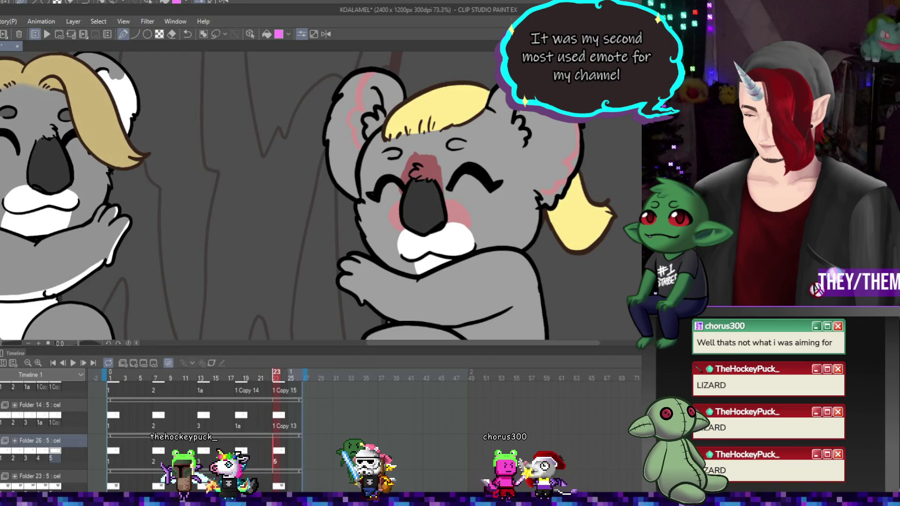
left_click_drag(536, 97, 543, 181)
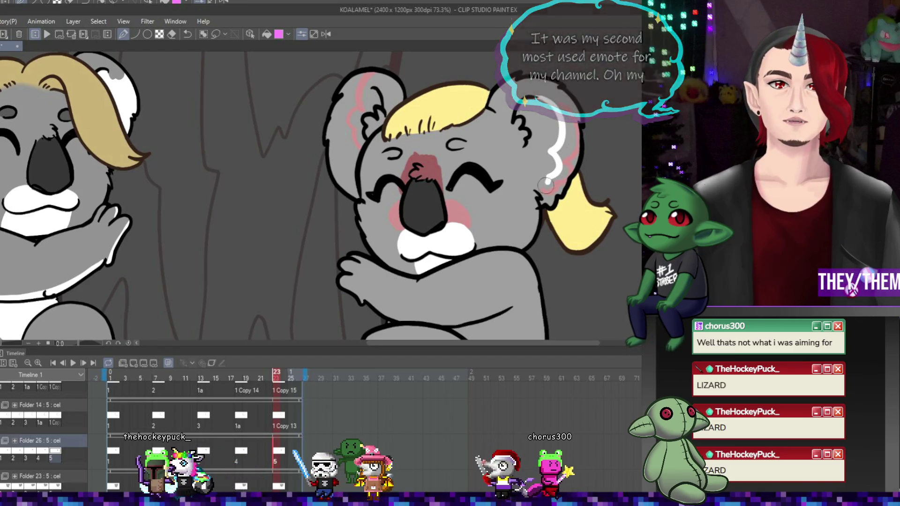
left_click_drag(526, 151, 534, 184)
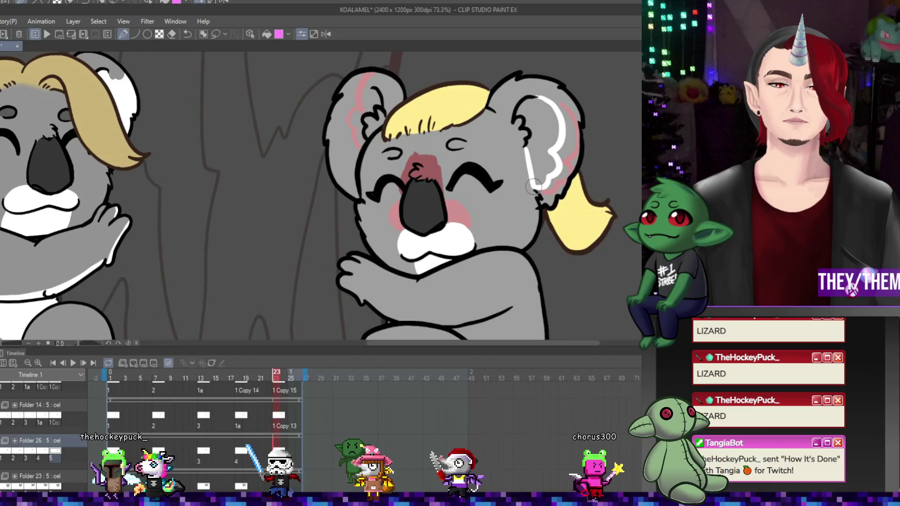
left_click_drag(372, 89, 363, 178)
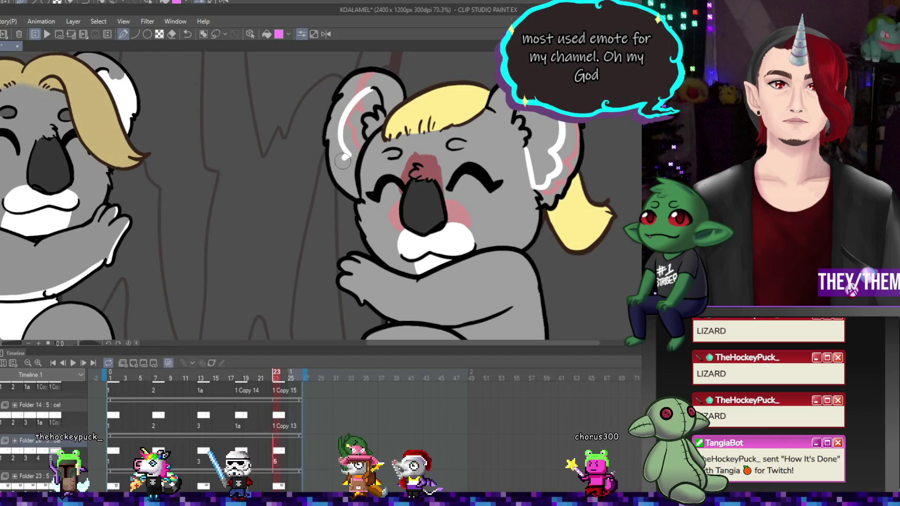
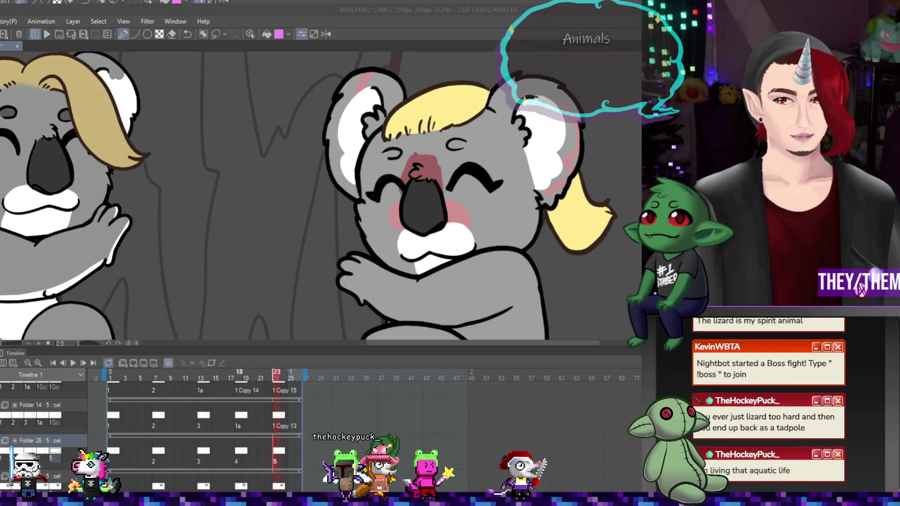
- Review the koala cels on frames 18 and 13, back to 18, then frame 7
left_click(241, 452)
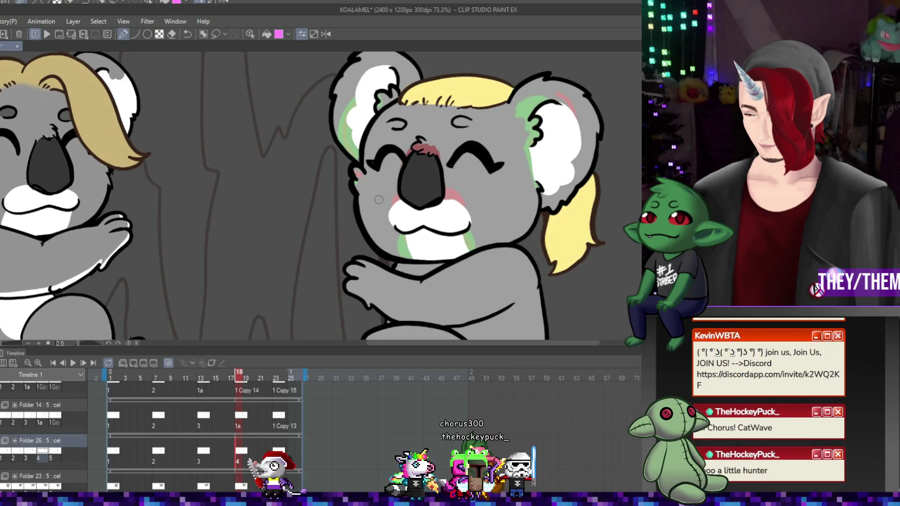
left_click(205, 415)
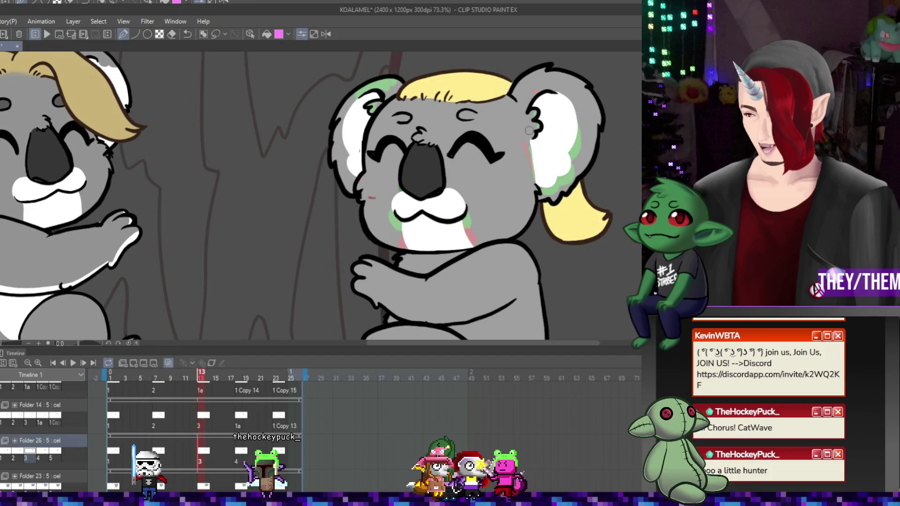
left_click(241, 449)
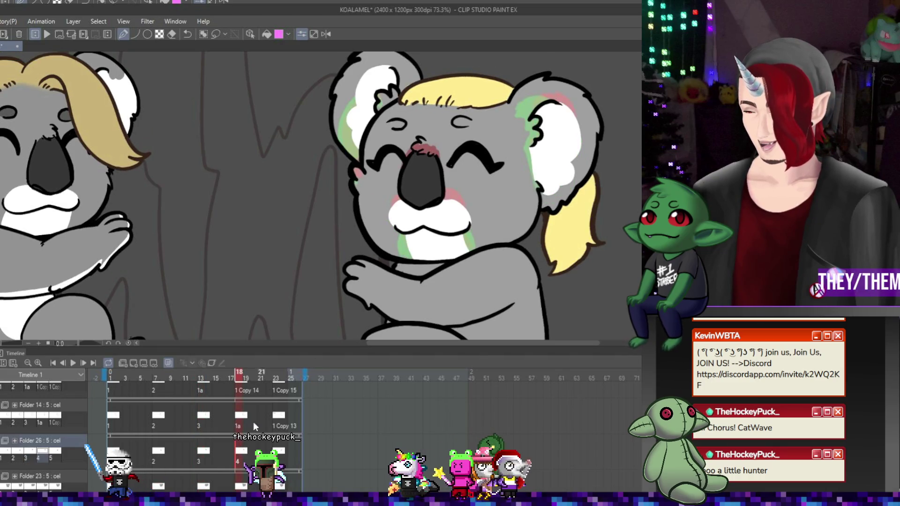
left_click(159, 450)
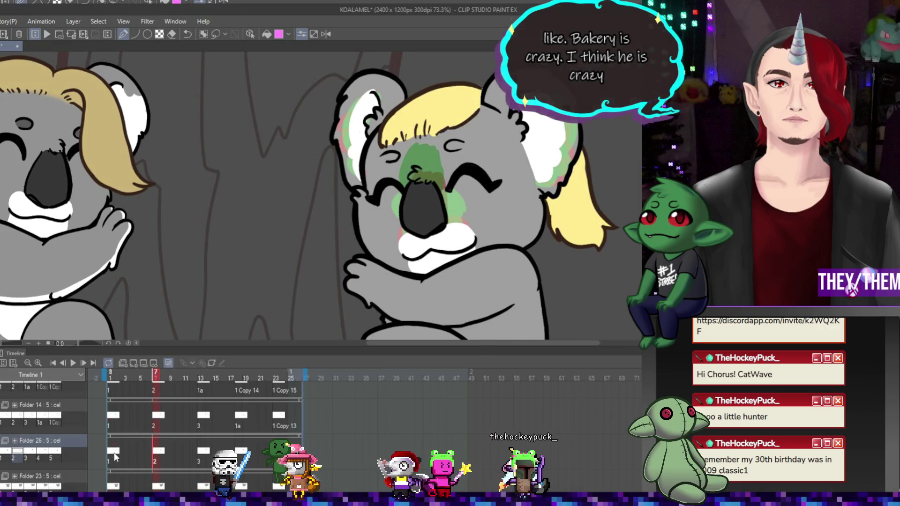
- Move Folder 26's coloured koala cel from frame 2 to frame 1
key("Return")
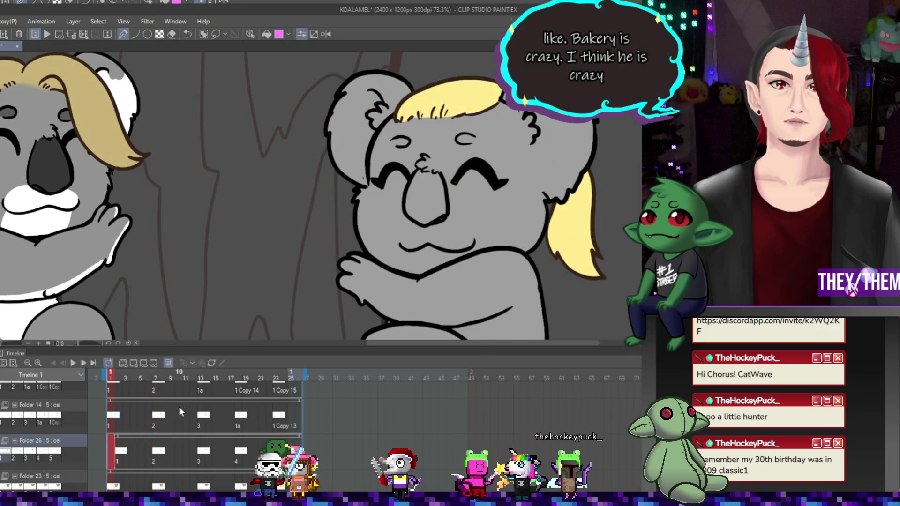
left_click_drag(121, 451, 114, 453)
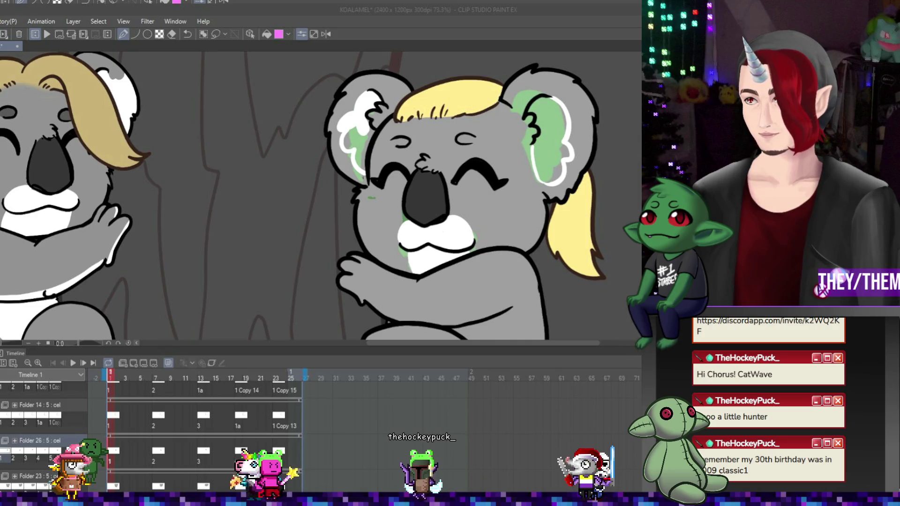
left_click(353, 126)
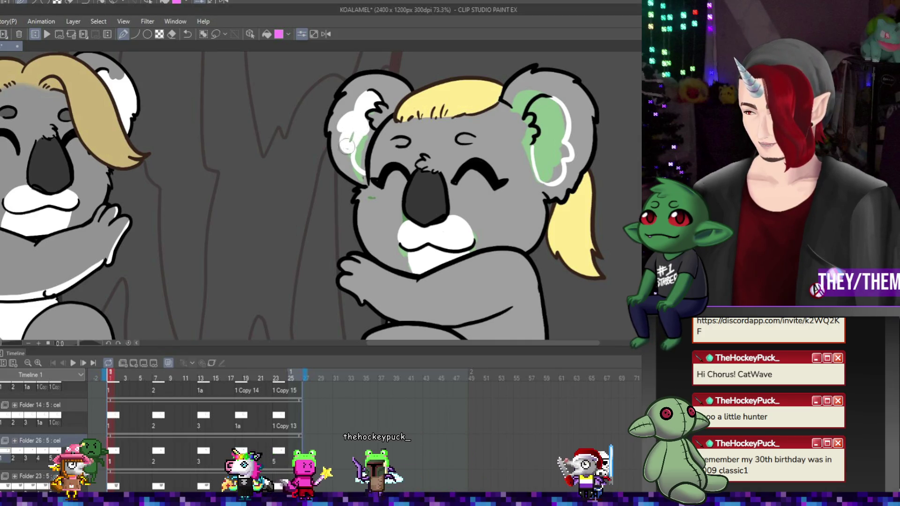
- Paint white into the koala's left inner ear and the lower and upper right inner ear
left_click_drag(347, 142, 358, 164)
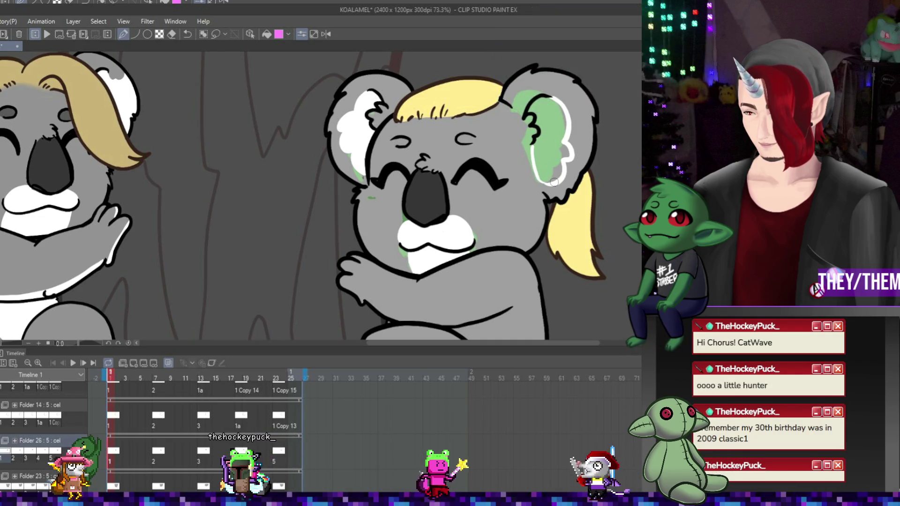
left_click_drag(536, 141, 544, 176)
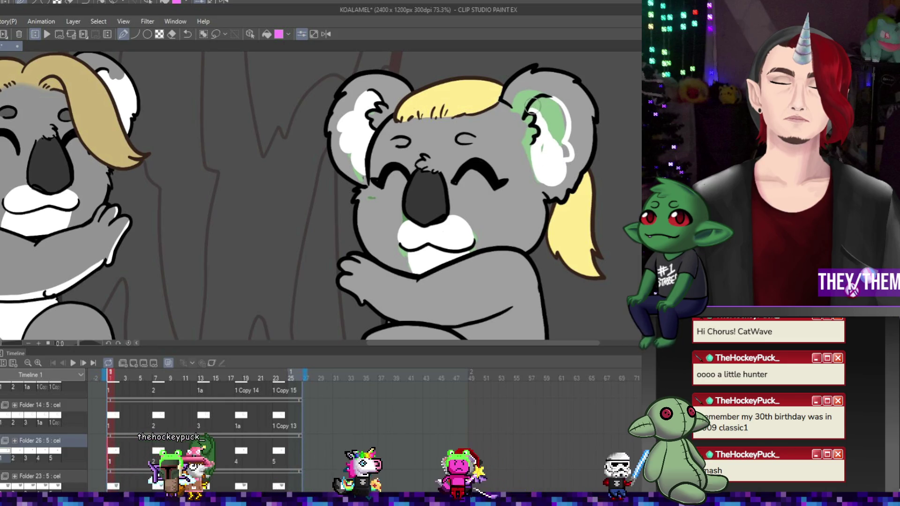
mouse_move(546, 122)
left_mouse_down()
mouse_move(537, 107)
mouse_move(560, 149)
left_mouse_up()
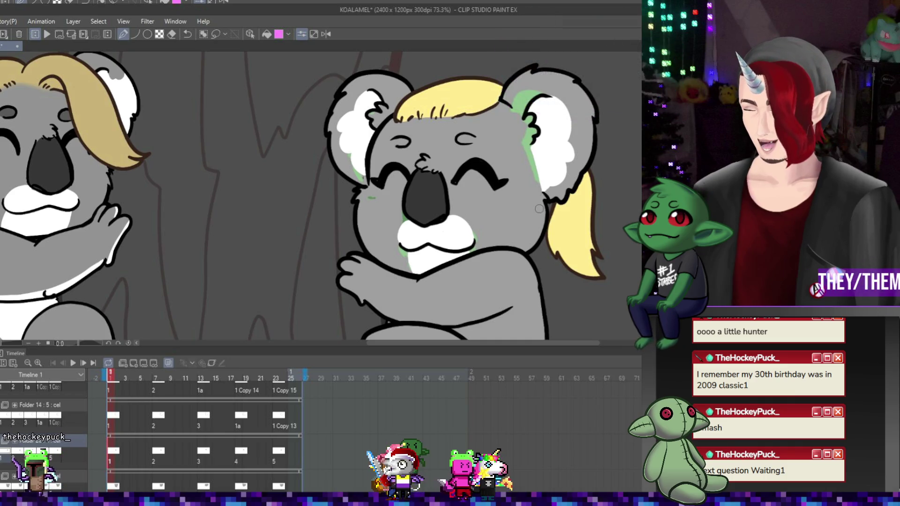
- Step through Folder 26's cels at frames 8, 13 and 19, ending on frame 18
left_click(161, 489)
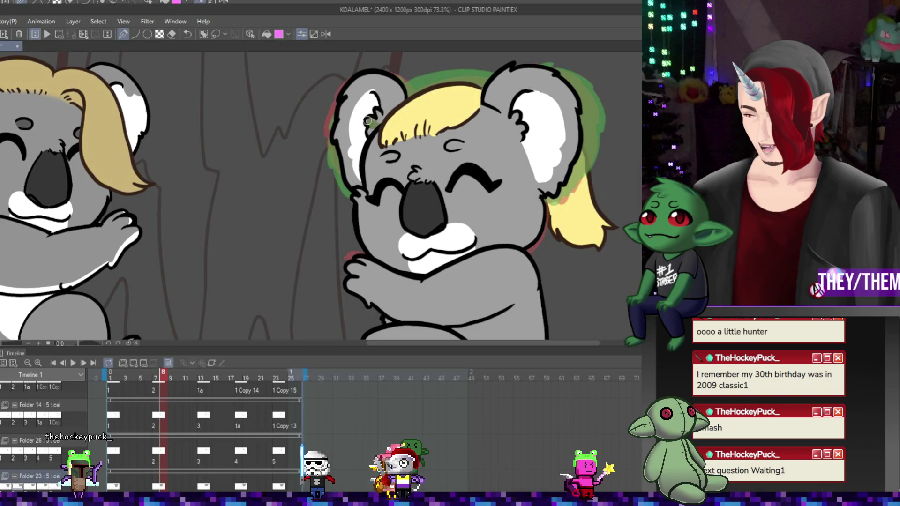
left_click(161, 451)
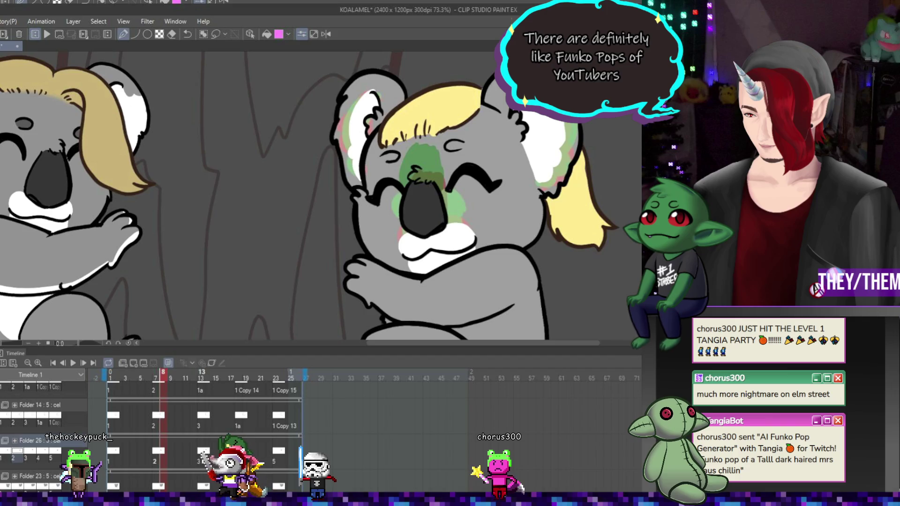
key("Right")
key("Right")
key("Right")
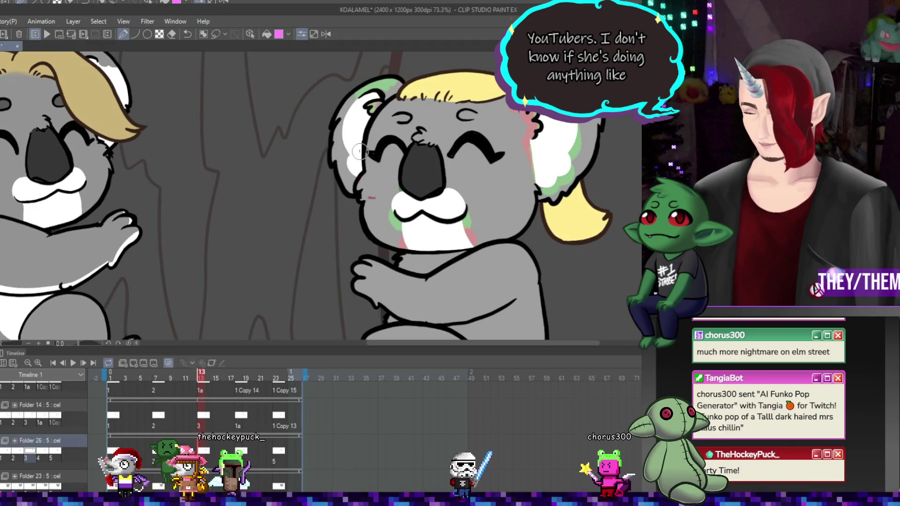
key("Right")
key("Left")
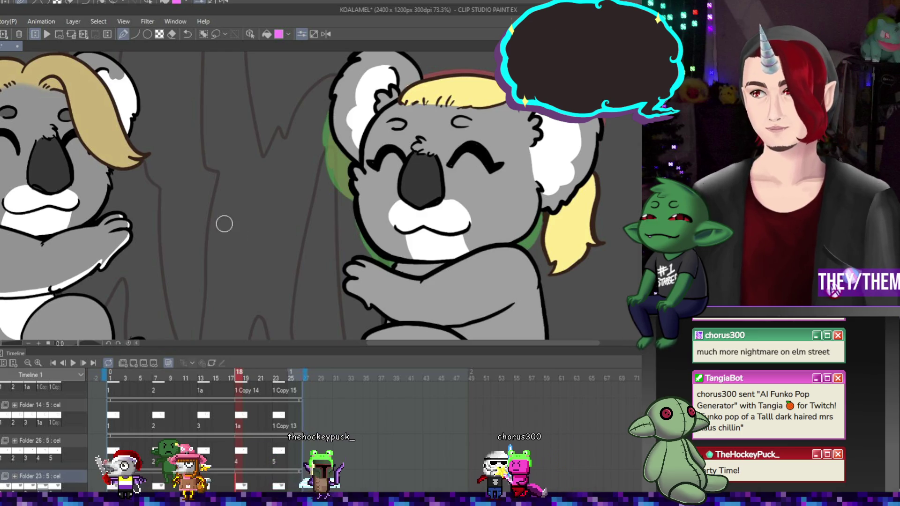
scroll(224, 224, "down", 4)
- Watch the koala loop play with both koalas in view, then stop it on frame 4
scroll(398, 145, "up", 2)
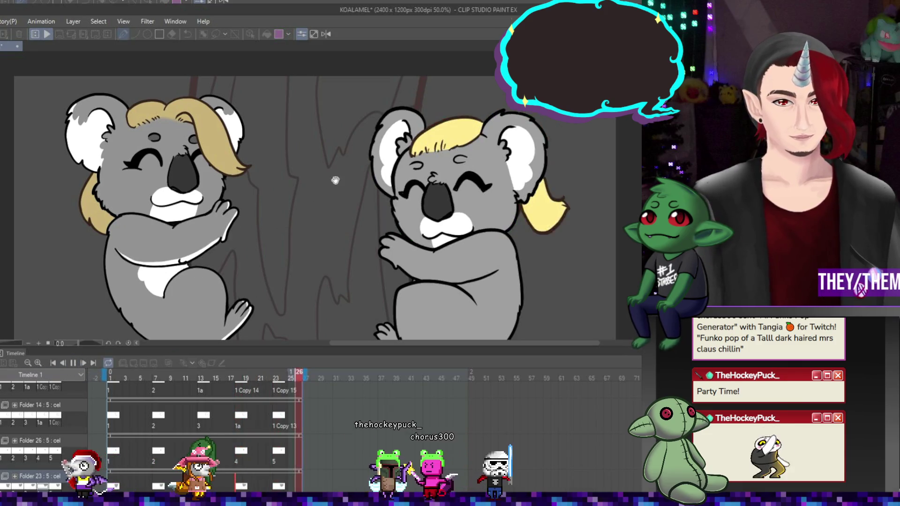
scroll(336, 180, "down", 1)
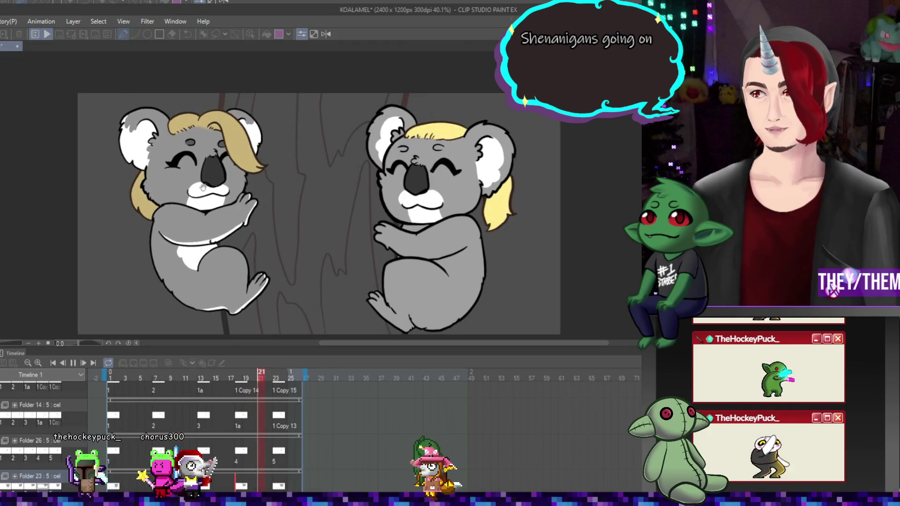
scroll(410, 193, "down", 1)
scroll(410, 193, "up", 3)
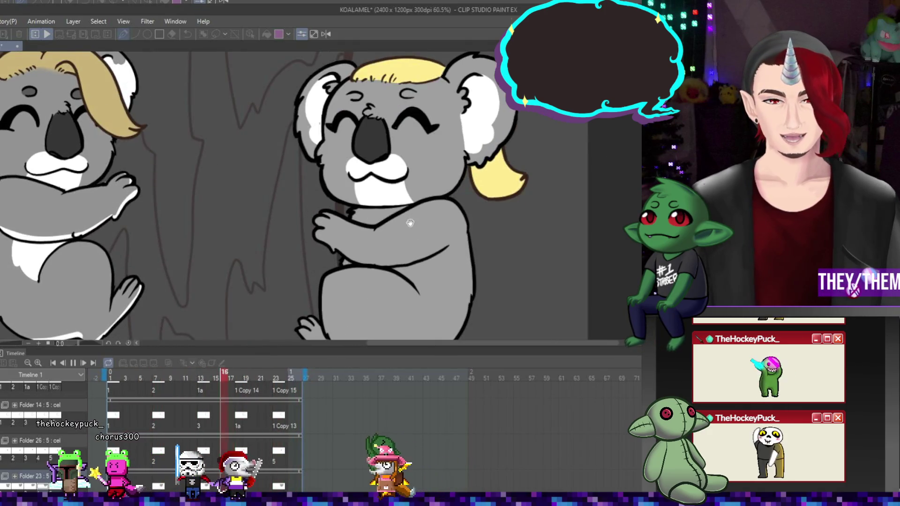
left_click(73, 364)
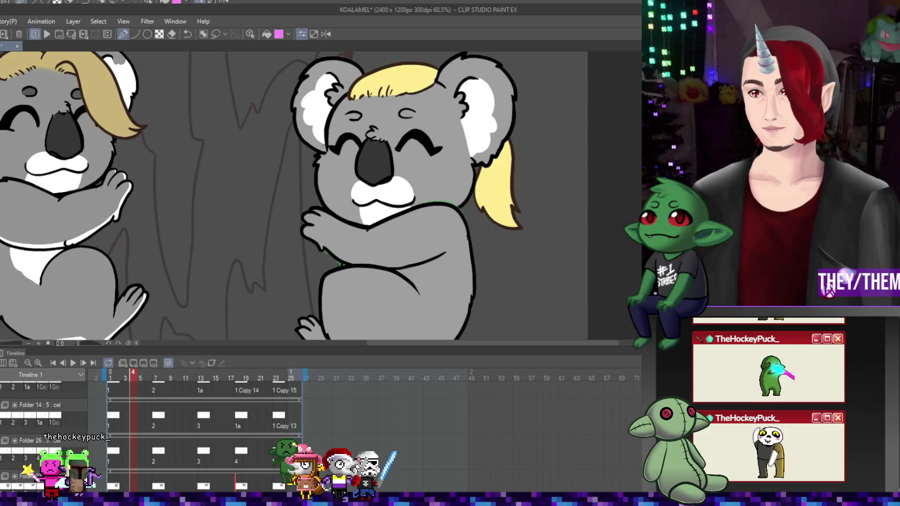
scroll(187, 432, "up", 3)
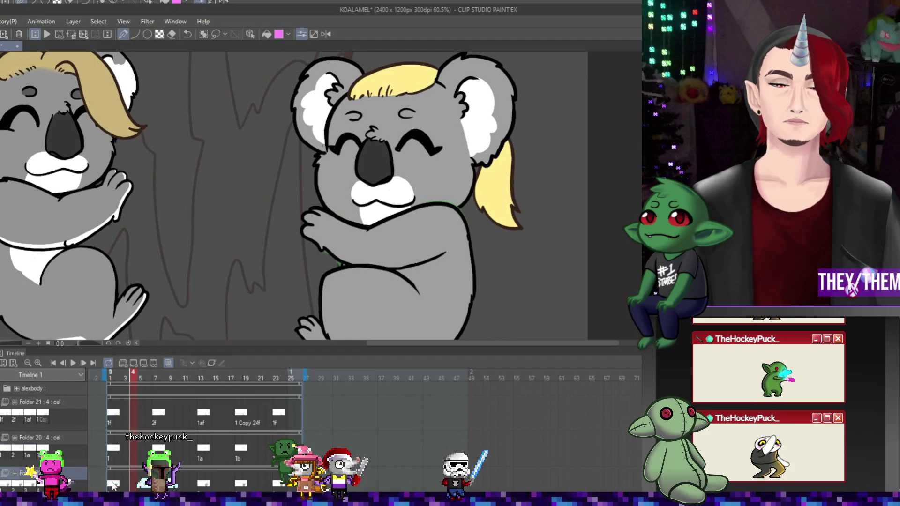
- On frame 1, add white highlights to the koala's body, under its arm and along the lower outline, creating Folder 27
left_click(112, 486)
left_click_drag(428, 271, 419, 289)
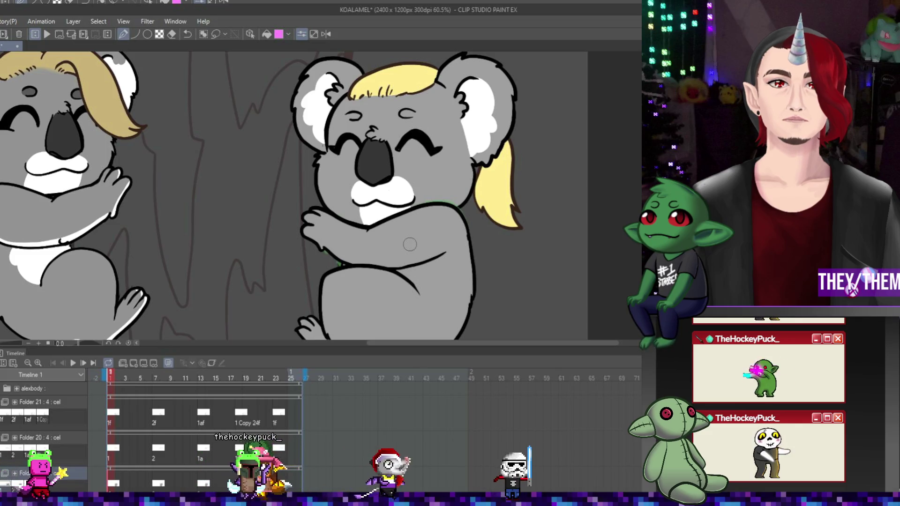
left_click(123, 363)
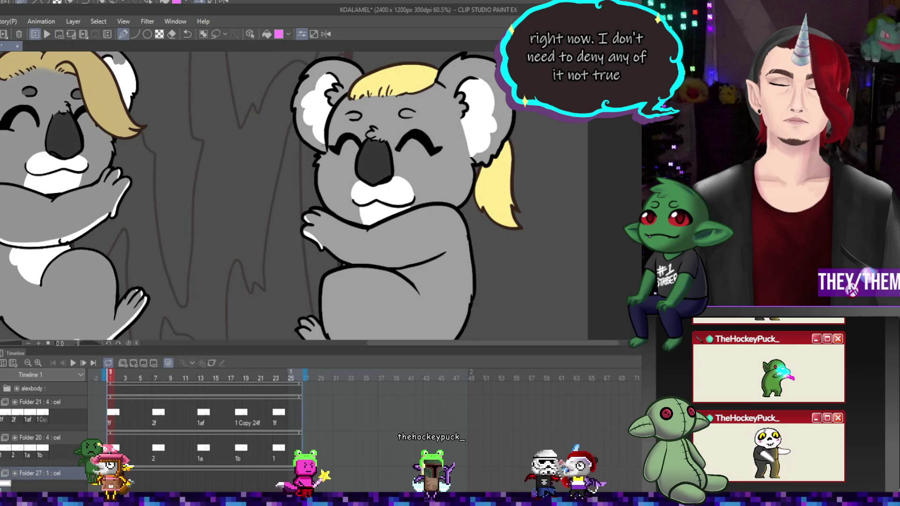
mouse_move(323, 249)
left_mouse_down()
mouse_move(384, 264)
mouse_move(448, 251)
left_mouse_up()
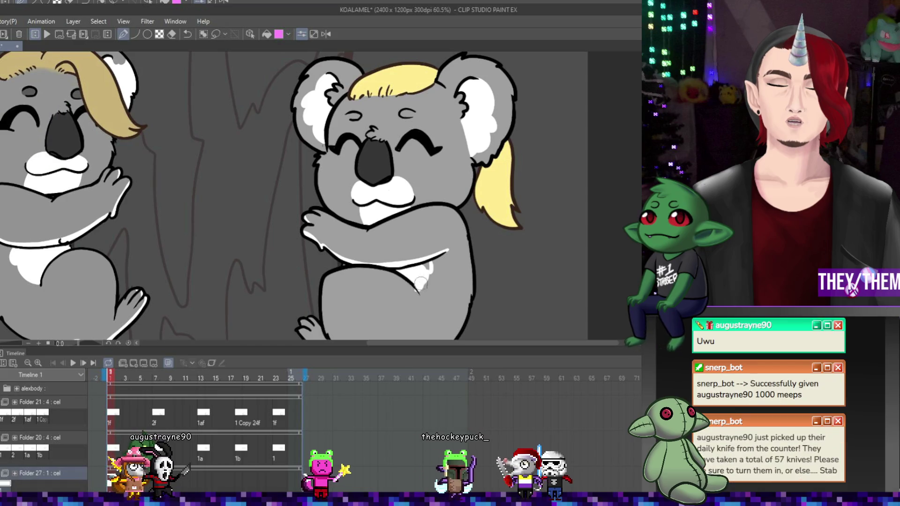
scroll(421, 284, "down", 2)
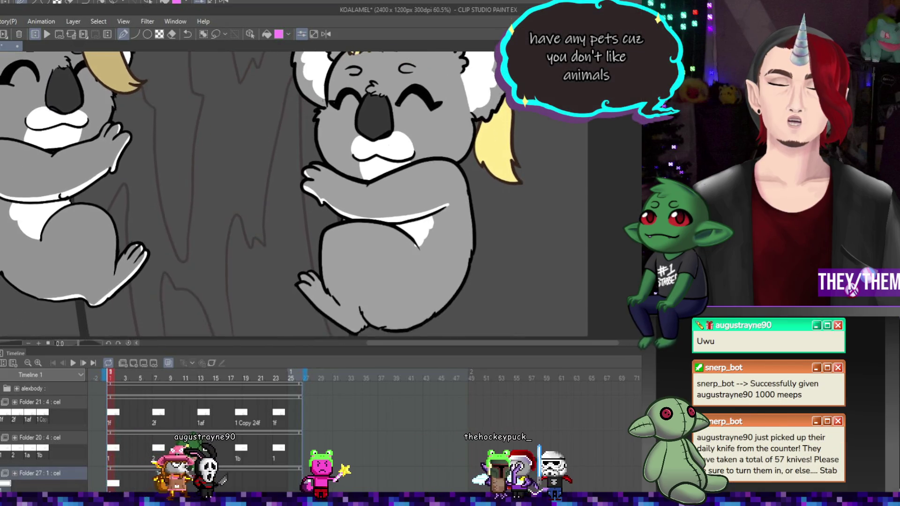
scroll(294, 196, "down", 1)
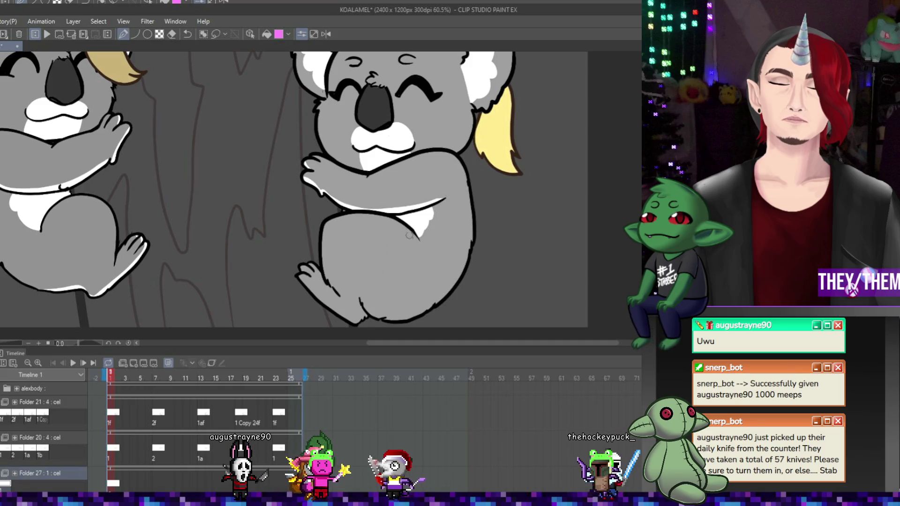
scroll(316, 236, "down", 1)
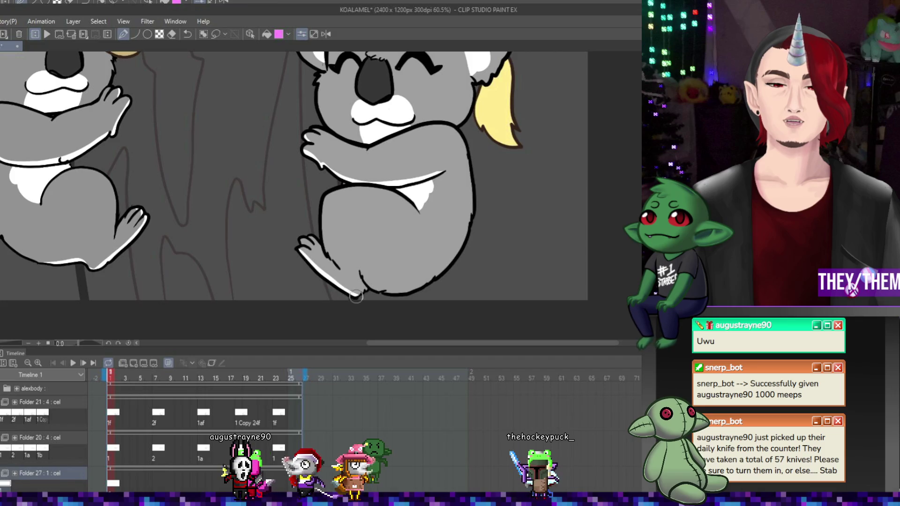
left_click_drag(356, 297, 361, 281)
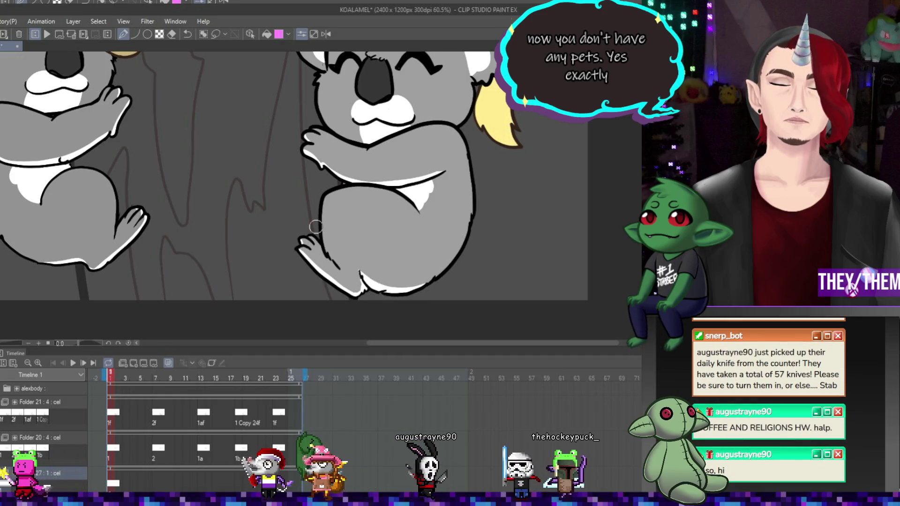
- Turn on onion skinning and check frames 7, 13, 18 and 23, ending on frame 9
left_click(155, 483)
left_click(134, 364)
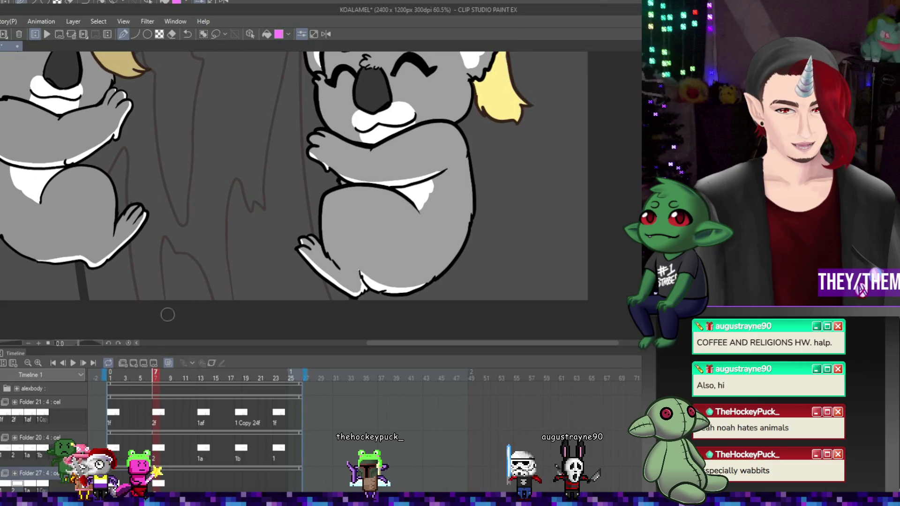
left_click(201, 483)
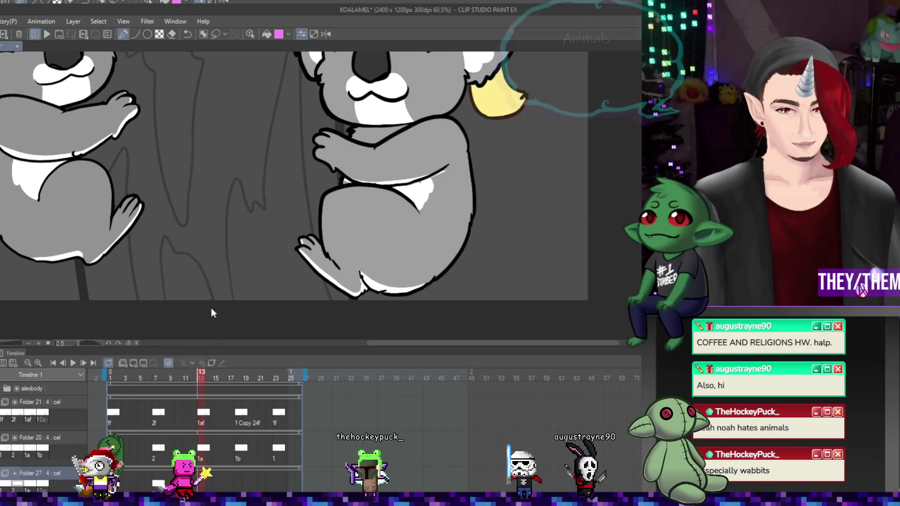
left_click(240, 482)
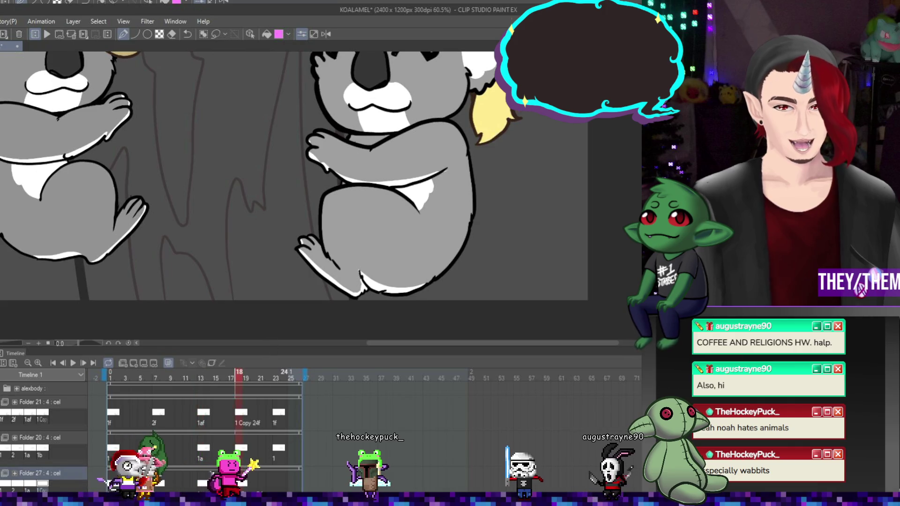
left_click(278, 487)
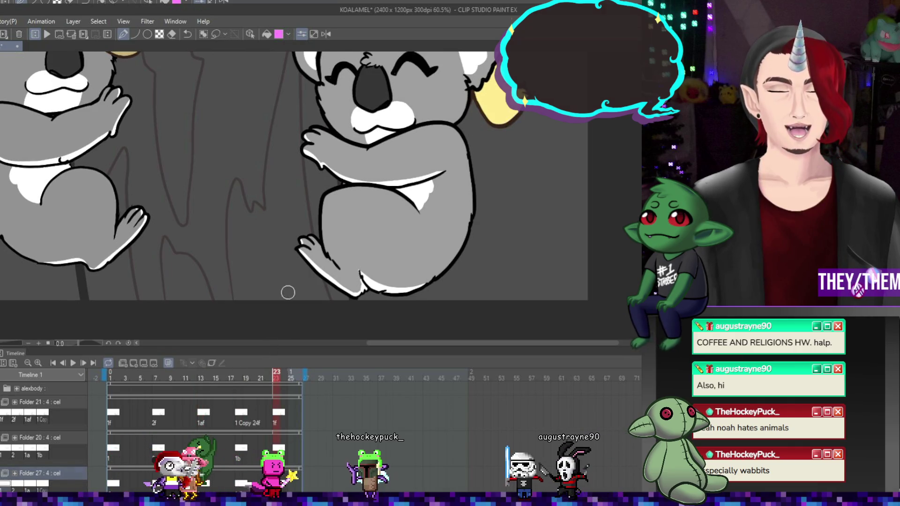
left_click(165, 472)
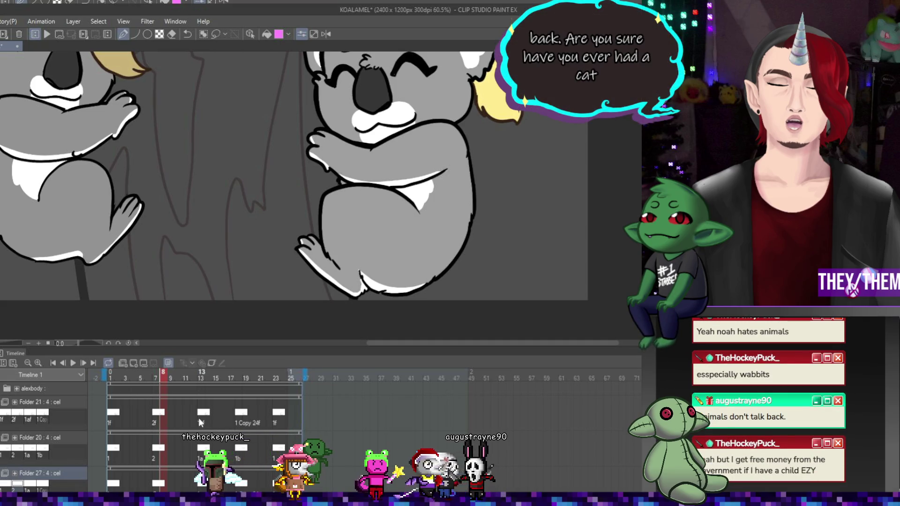
- Advance to the koala drawings at frames 13 and 19, then jump to frame 23
key("Right")
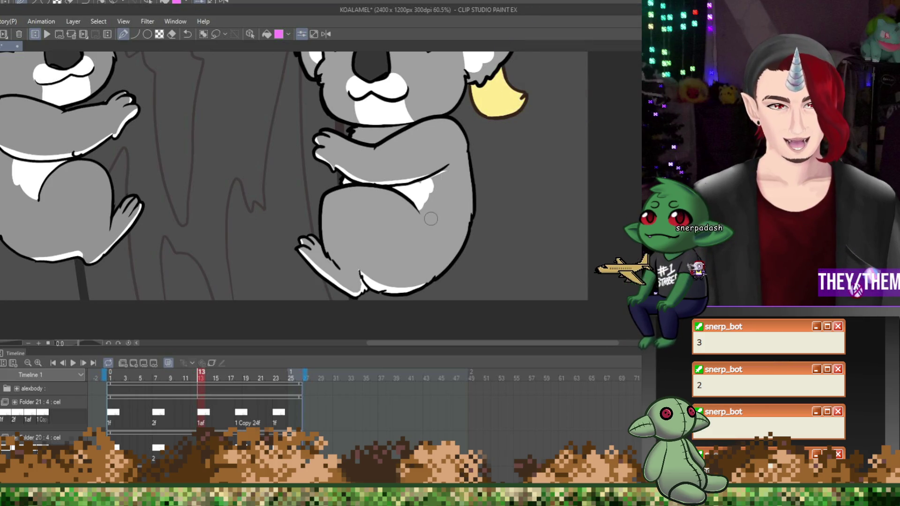
scroll(394, 189, "up", 1)
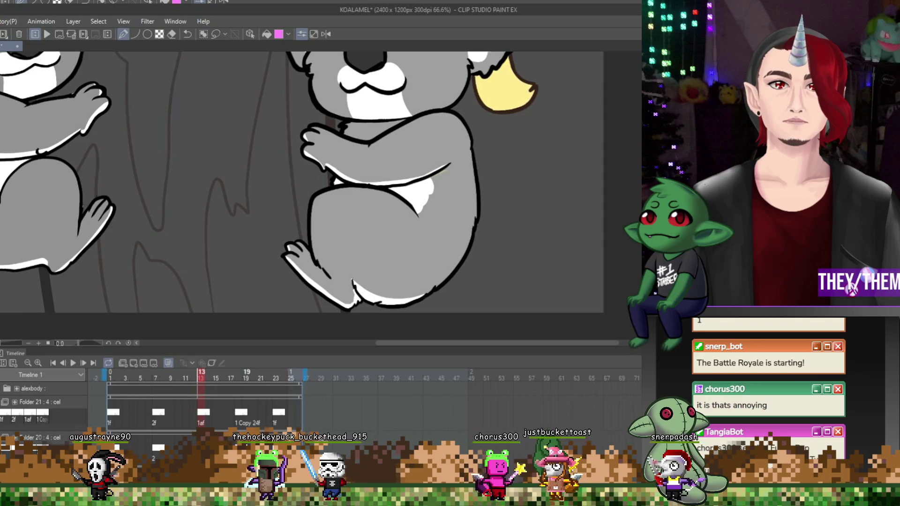
key("Right")
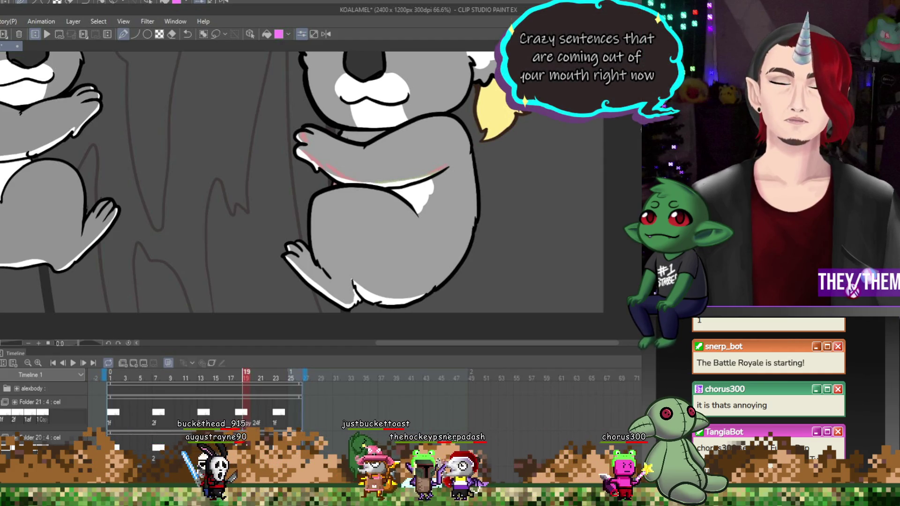
left_click(276, 378)
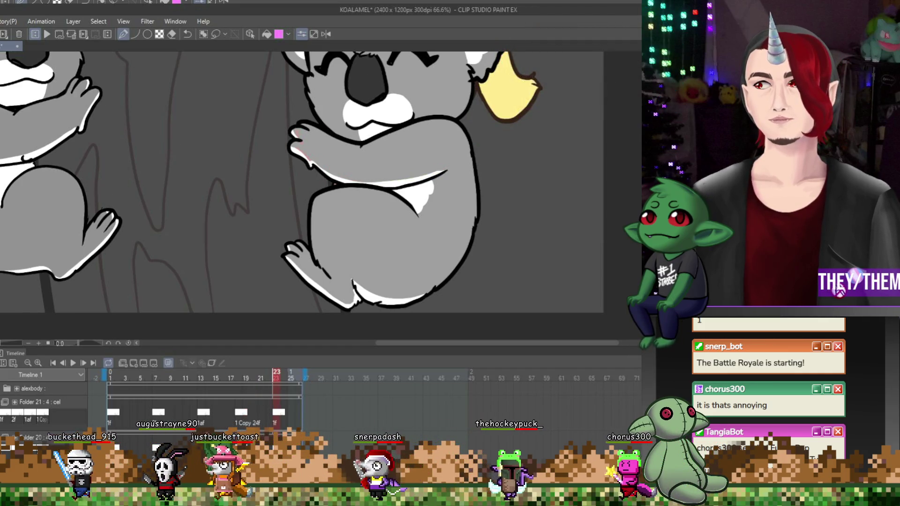
- Let the koala-and-hearts loop play, stop it, then view frames 7 and 14 zoomed to 50%
scroll(231, 164, "down", 5)
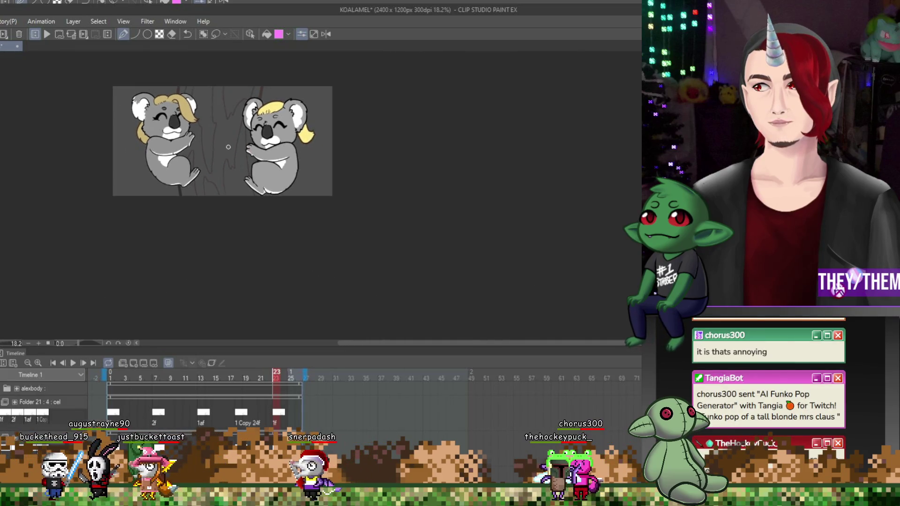
scroll(229, 167, "up", 4)
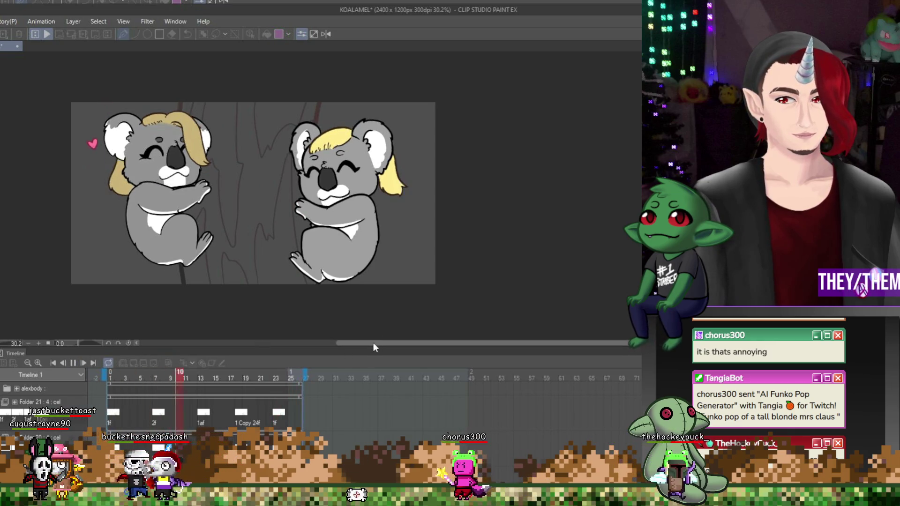
left_click_drag(373, 343, 354, 342)
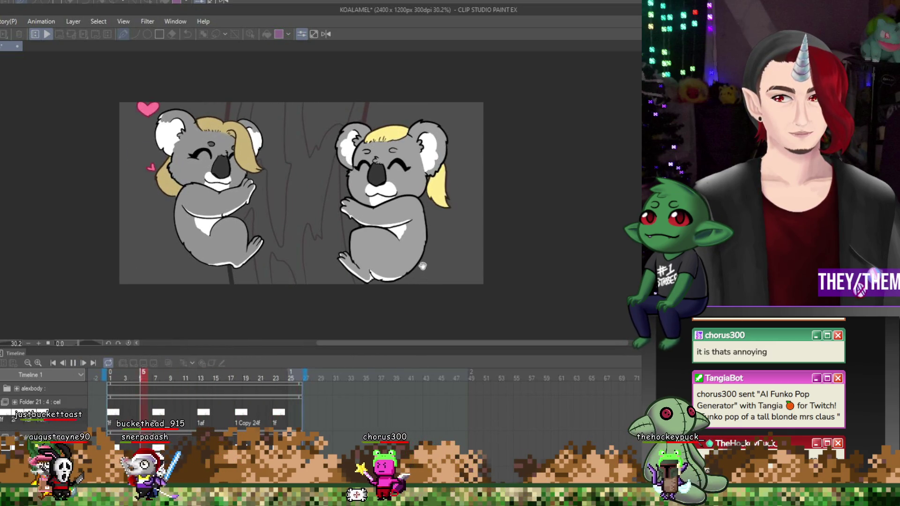
left_click(73, 363)
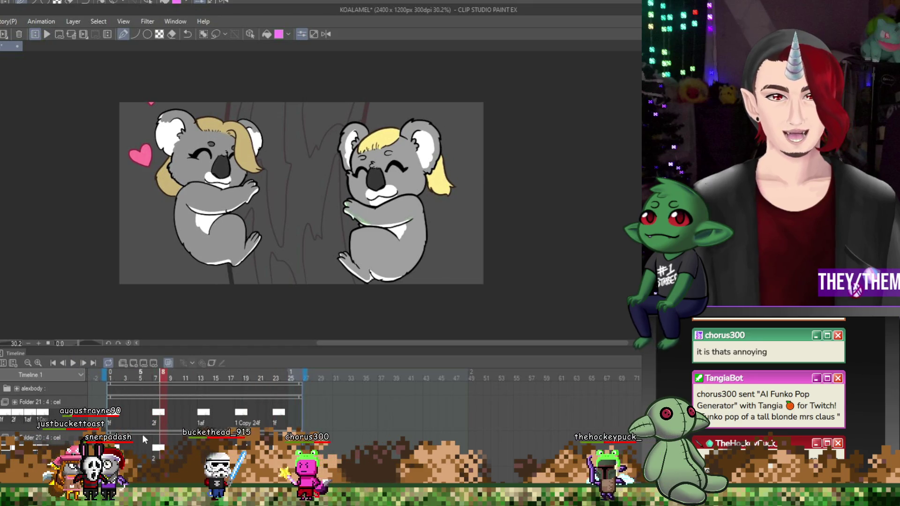
left_click(155, 450)
scroll(162, 422, "down", 2)
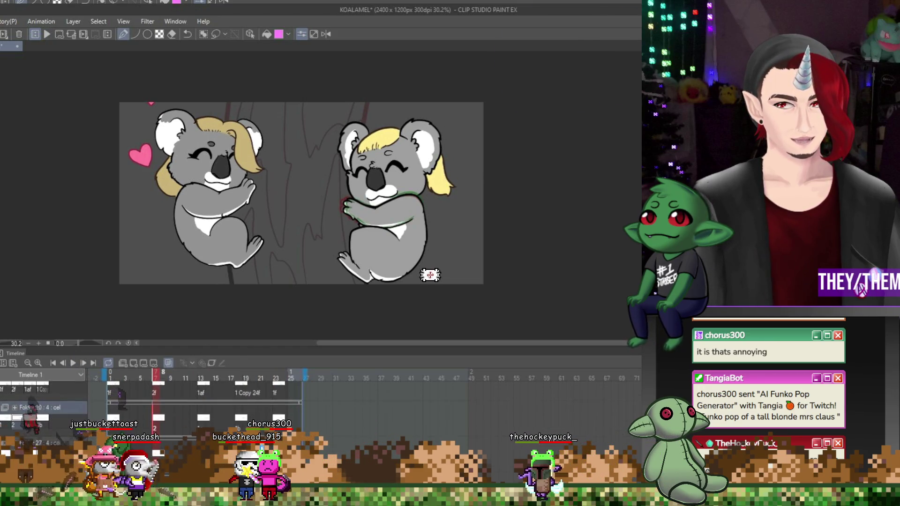
scroll(162, 413, "down", 1)
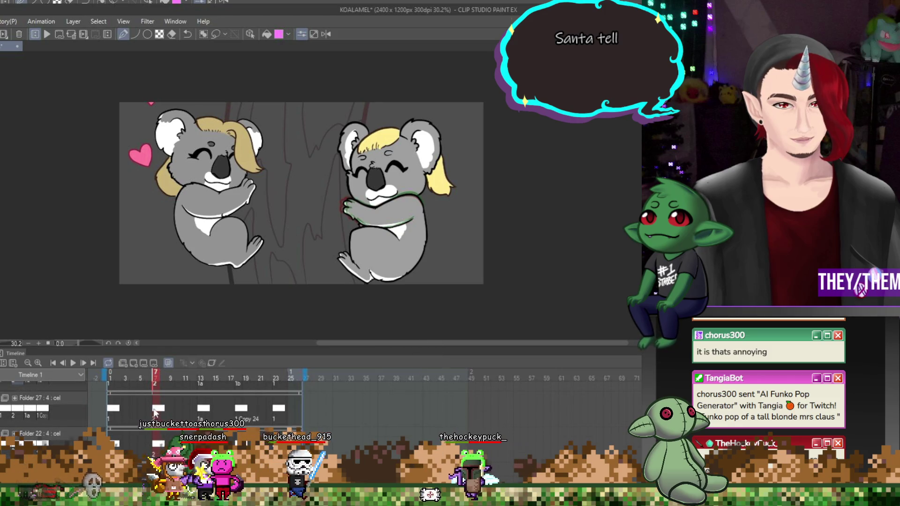
left_click(209, 378)
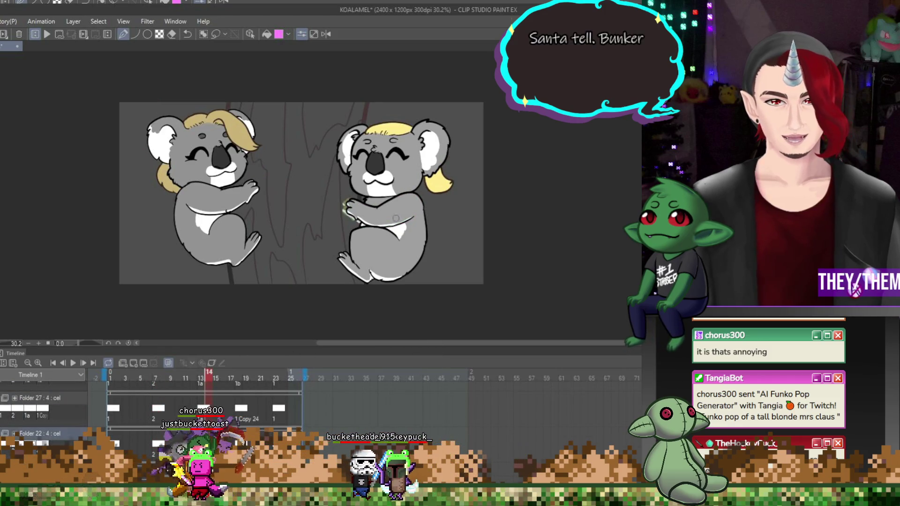
scroll(397, 174, "up", 3)
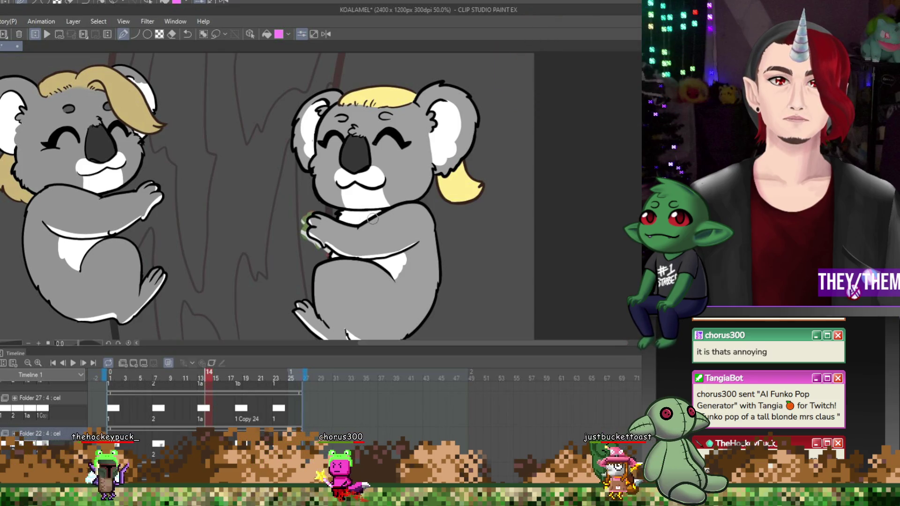
- Compare frames 18, 23 and 14, then fit the canvas to the window and play the loop
left_click(239, 377)
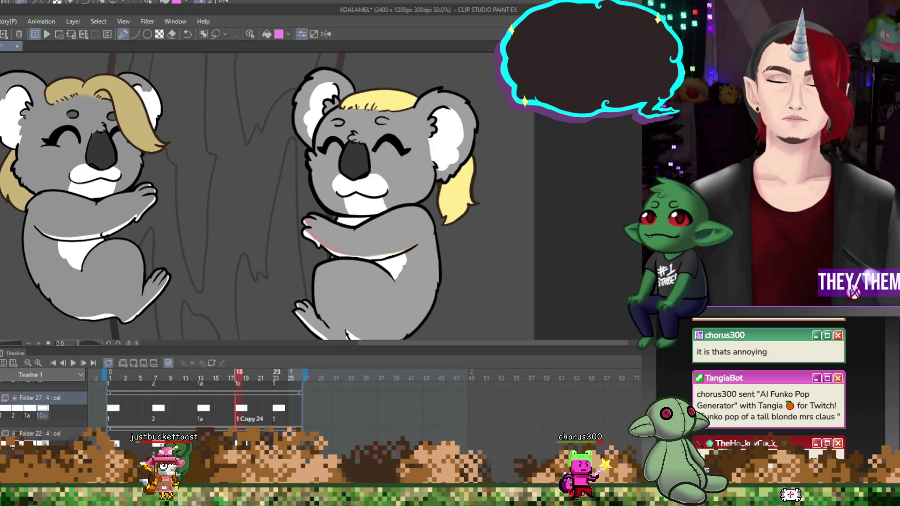
left_click(276, 411)
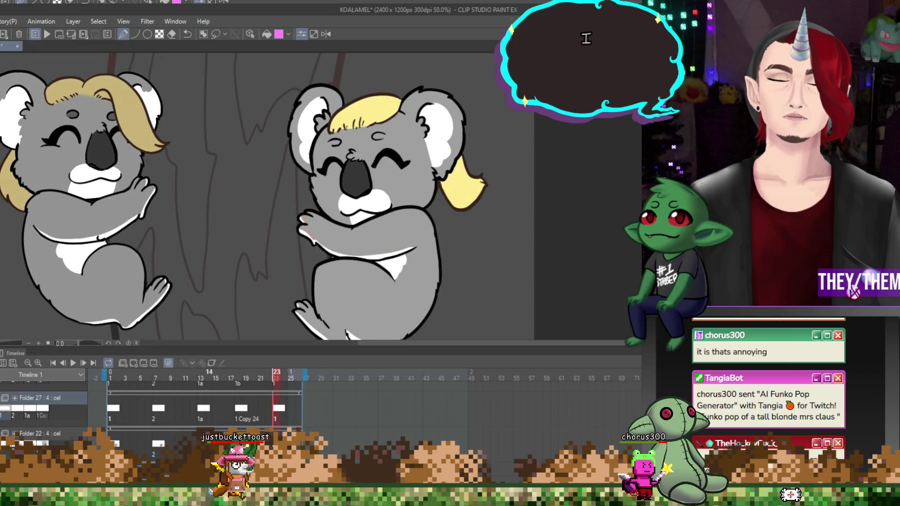
left_click(209, 411)
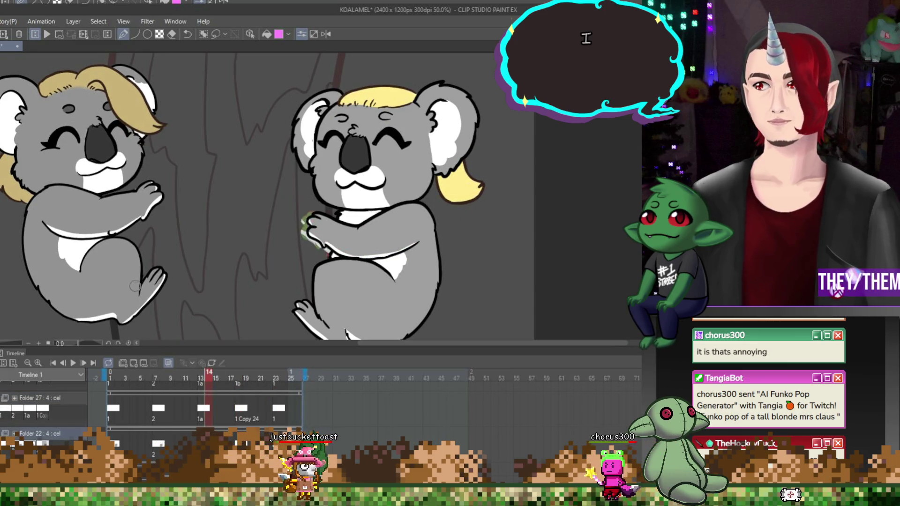
key("ctrl+minus")
key("ctrl+minus")
key("ctrl+minus")
left_click(74, 365)
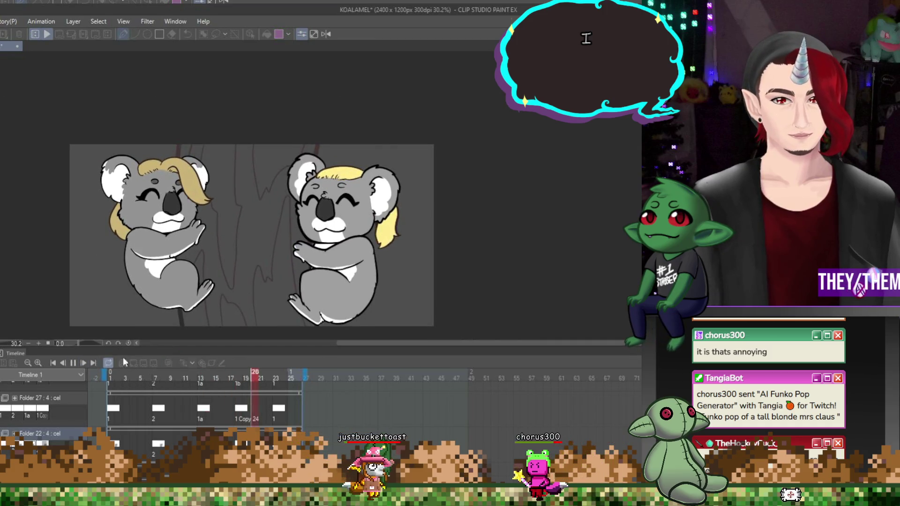
- Zoom out, pause the loop on frame 13 and save KOALAMEL with Ctrl+S
scroll(249, 171, "down", 1)
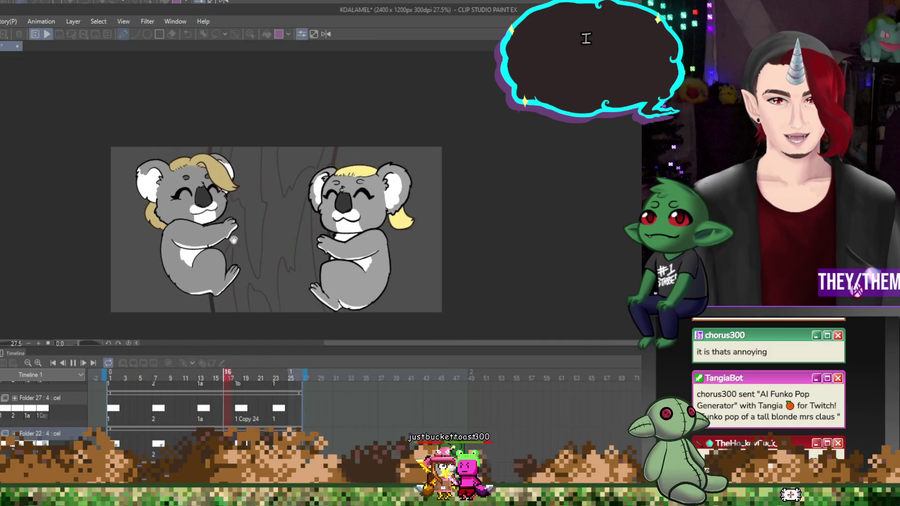
scroll(276, 278, "down", 2)
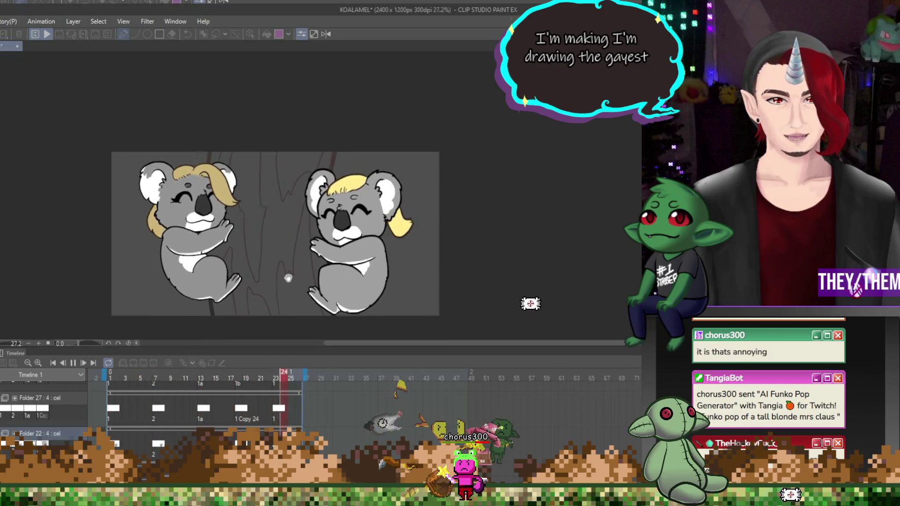
left_click(72, 364)
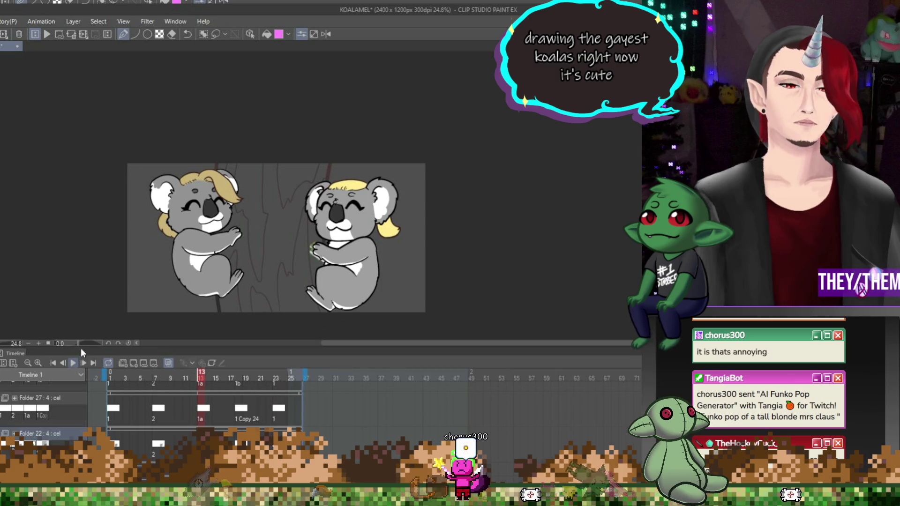
key("ctrl+s")
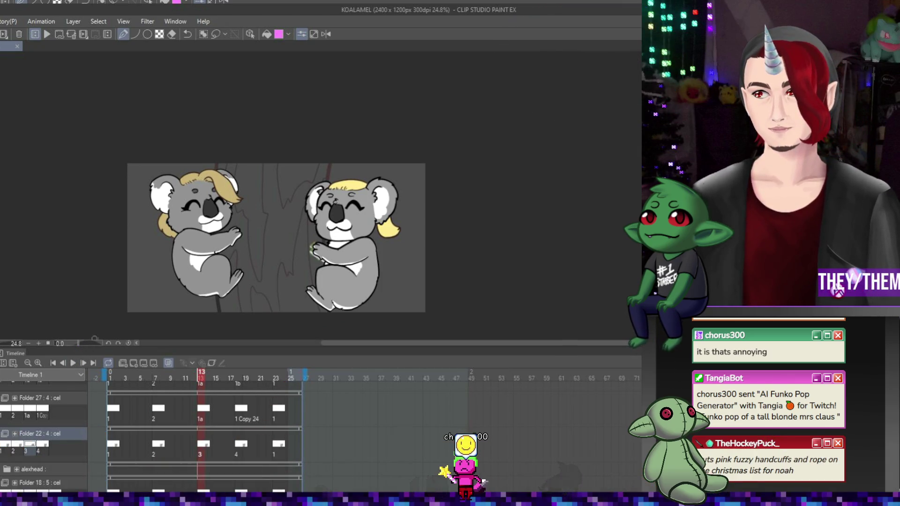